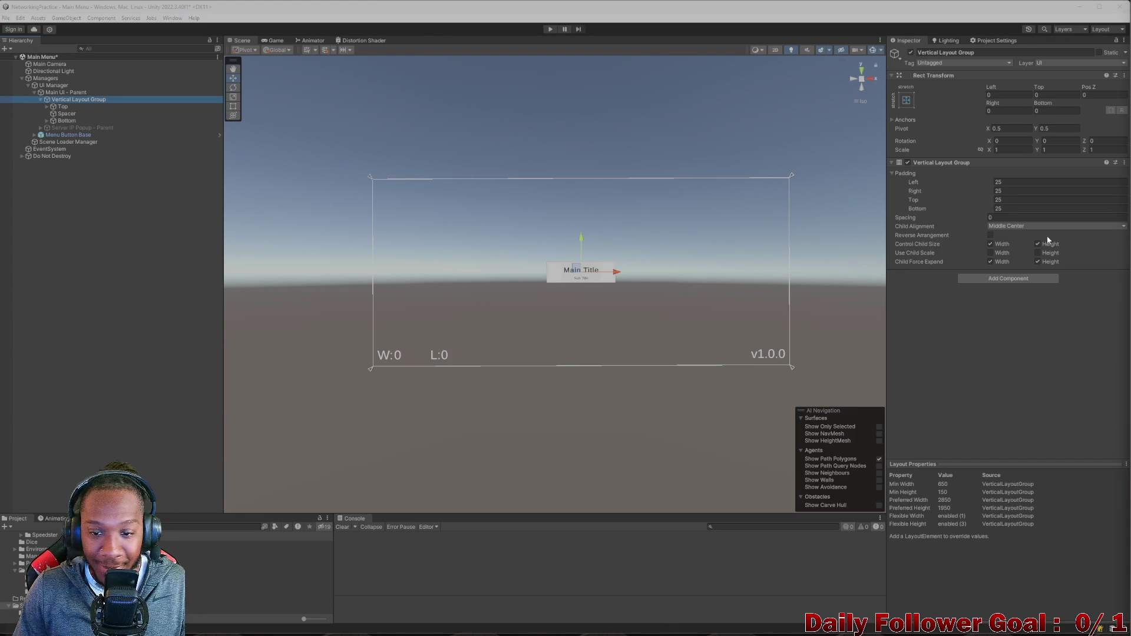
# - Inspect the Top and Bottom rows' layout settings and the children inside Top
pyautogui.moveTo(604, 631)
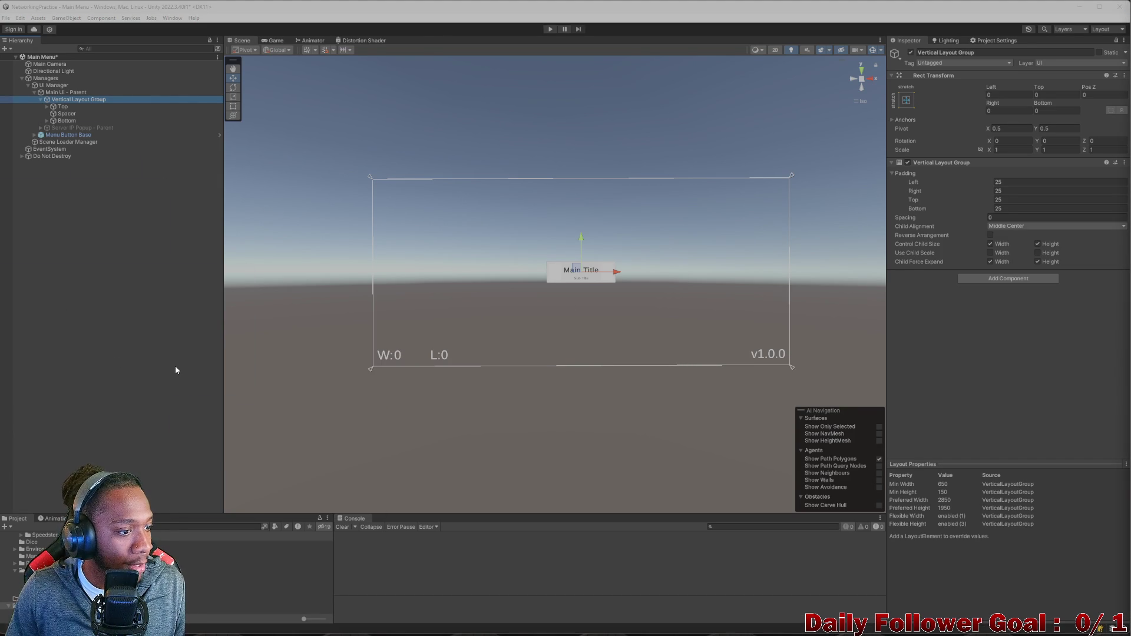
pyautogui.click(64, 107)
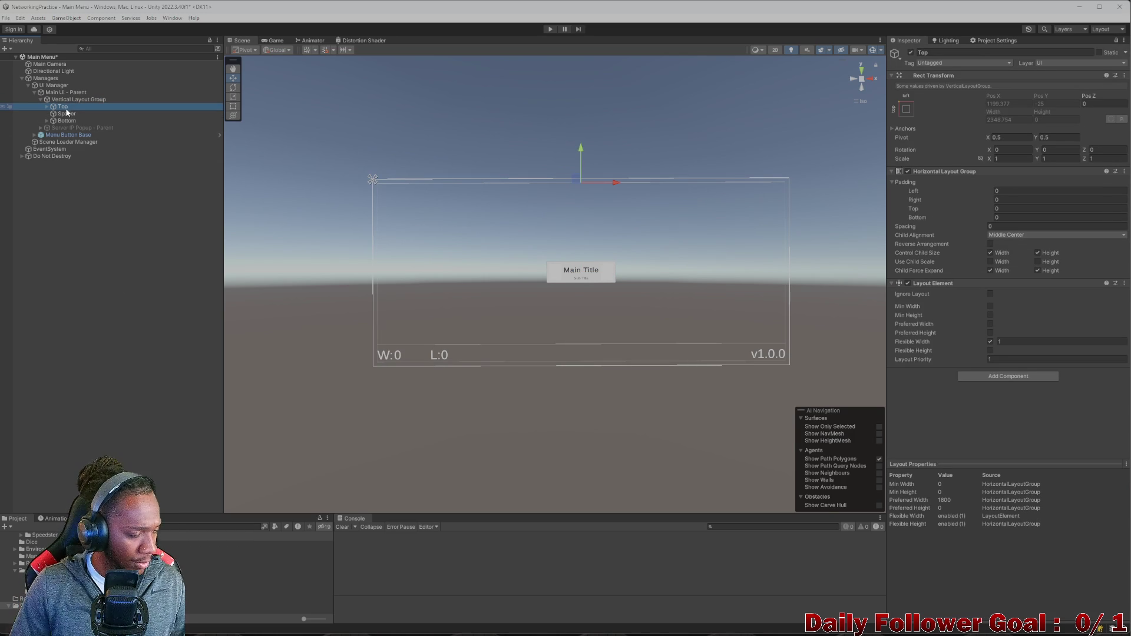
pyautogui.click(66, 121)
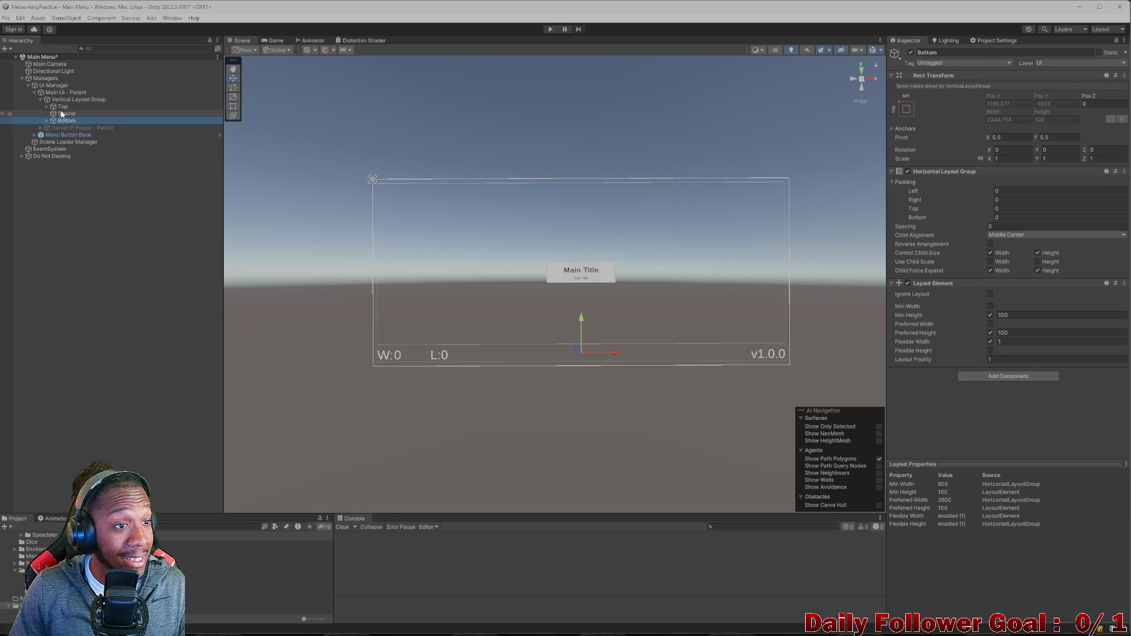
pyautogui.click(62, 107)
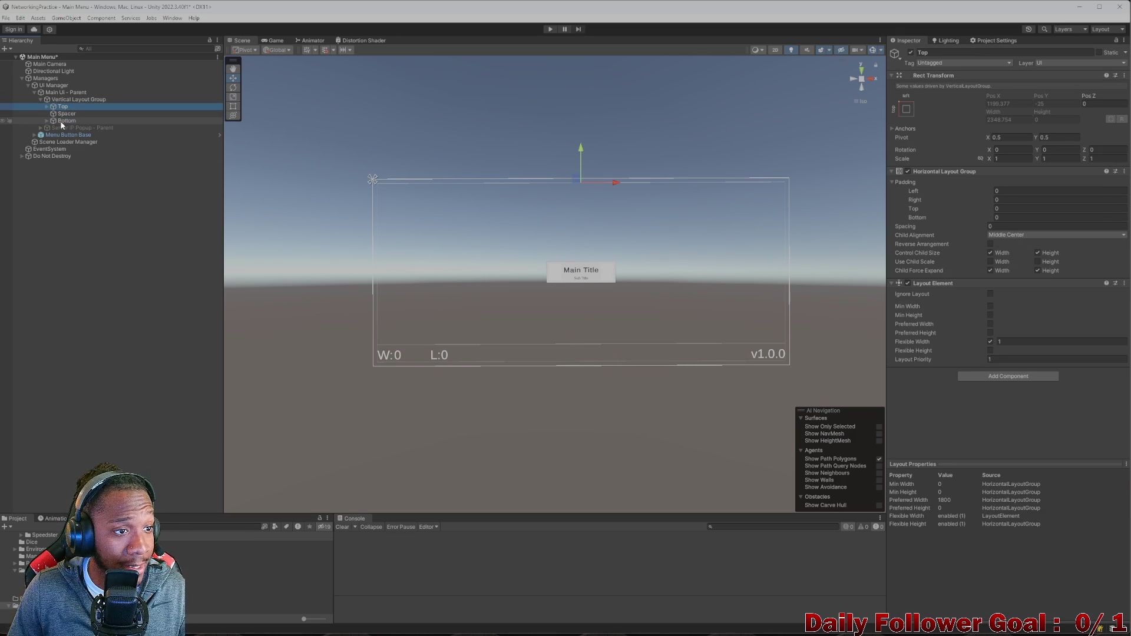
pyautogui.click(65, 100)
pyautogui.click(63, 107)
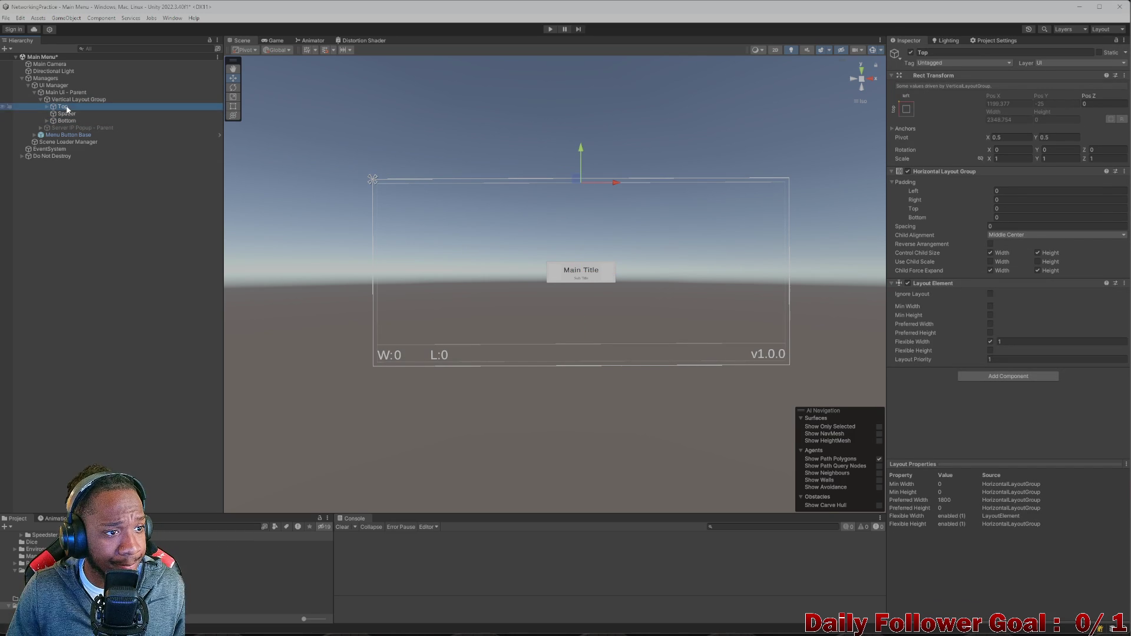
pyautogui.click(46, 107)
pyautogui.click(70, 115)
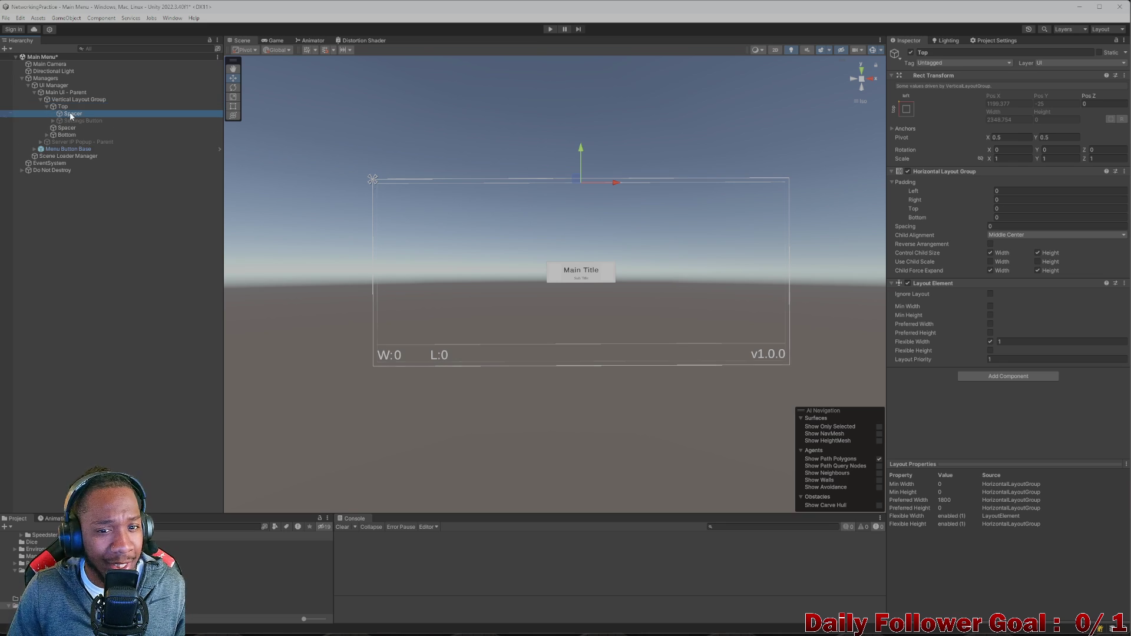
pyautogui.click(43, 108)
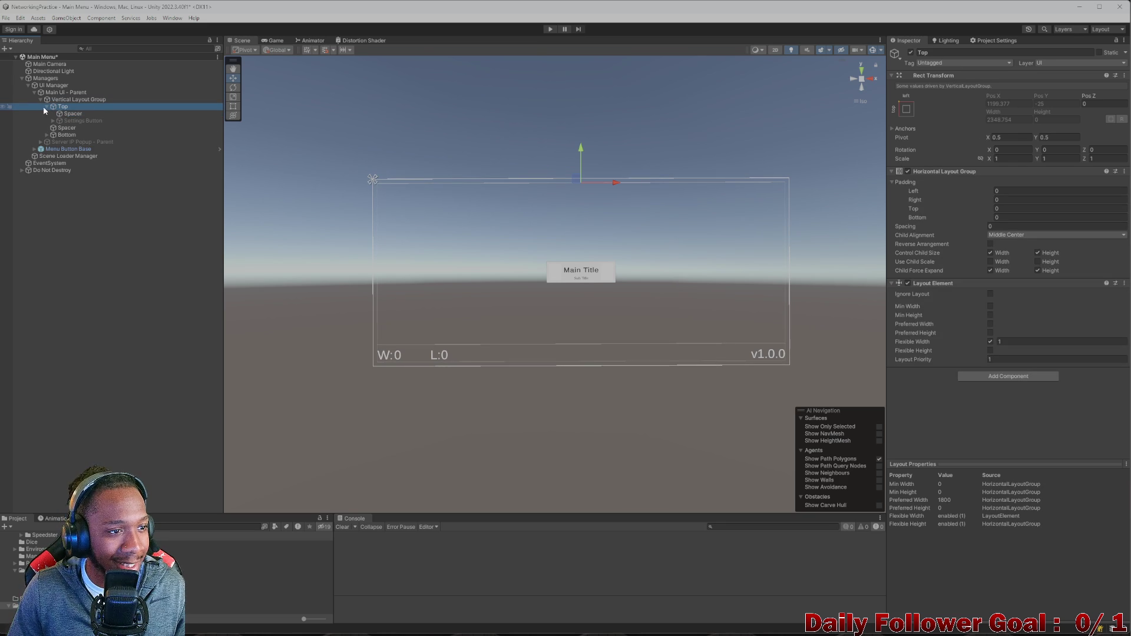
pyautogui.click(45, 106)
pyautogui.click(68, 120)
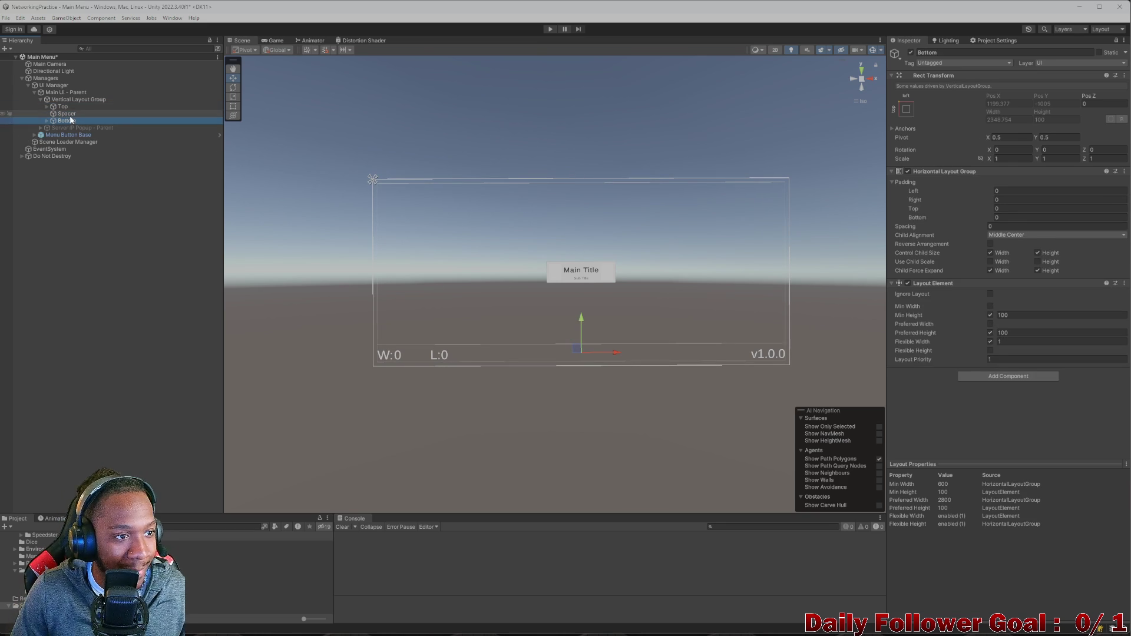
# - Select Top, Spacer and Bottom together and delete them
pyautogui.click(69, 101)
pyautogui.click(70, 107)
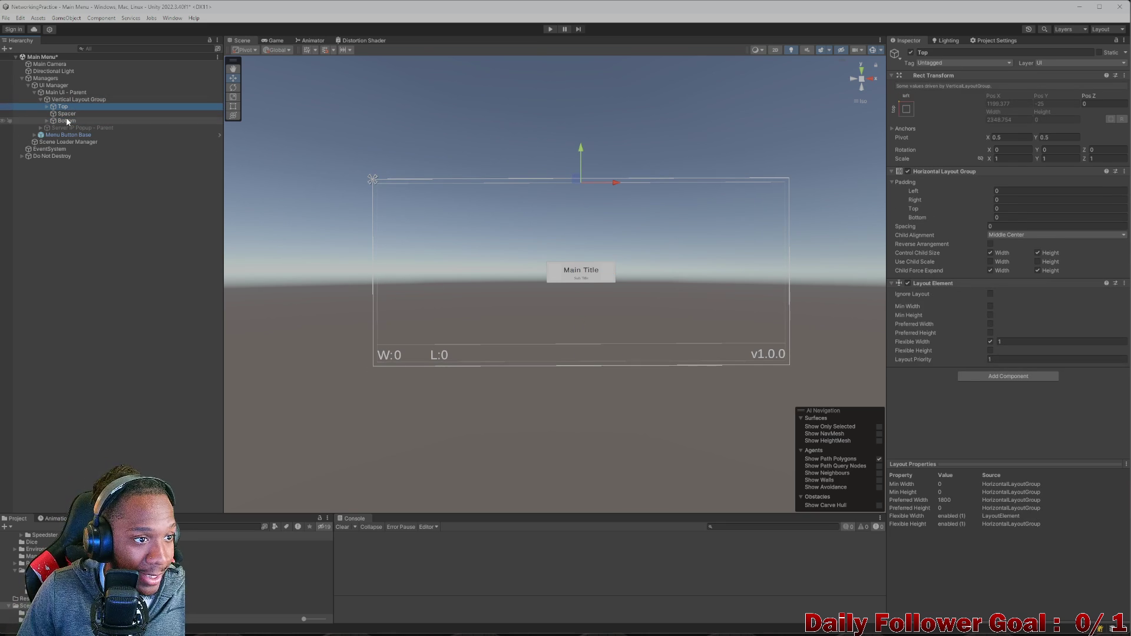
pyautogui.keyDown('shift'); pyautogui.click(67, 121); pyautogui.keyUp('shift')
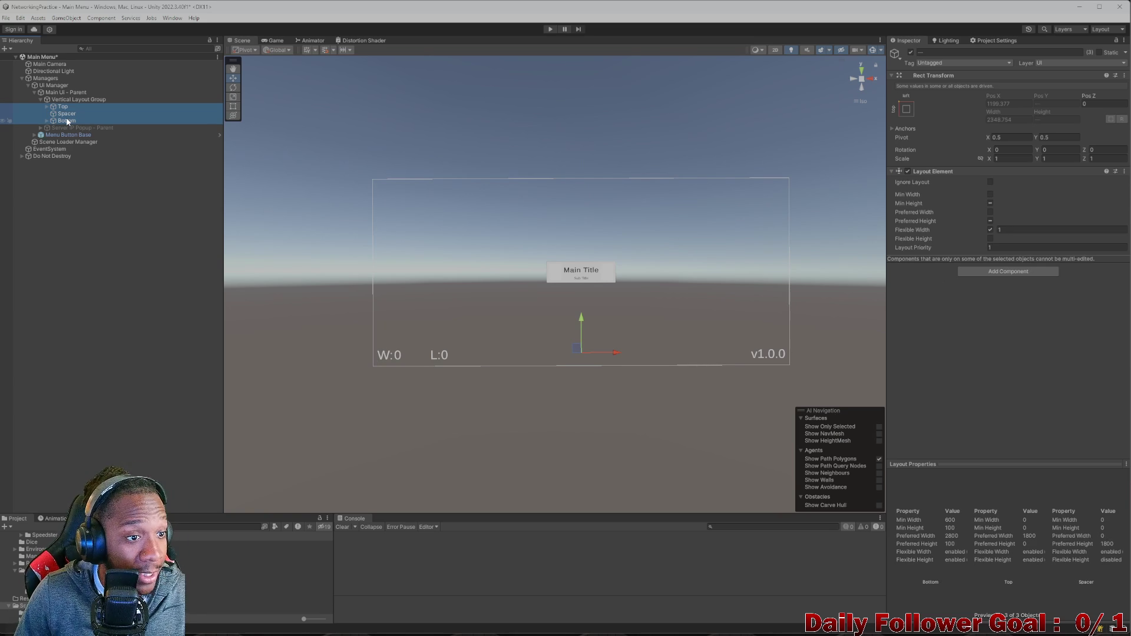
pyautogui.press('Delete')
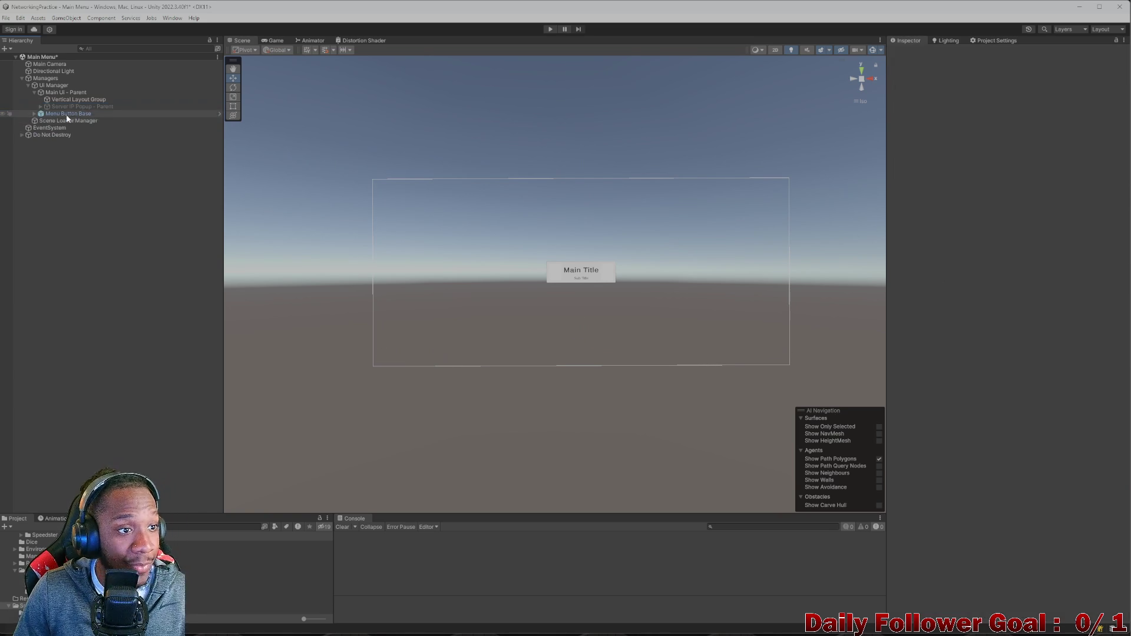
# - Delete Server IP Popup - Parent and open Scene Loader Manager's SceneLoader script in Visual Studio
pyautogui.click(67, 106)
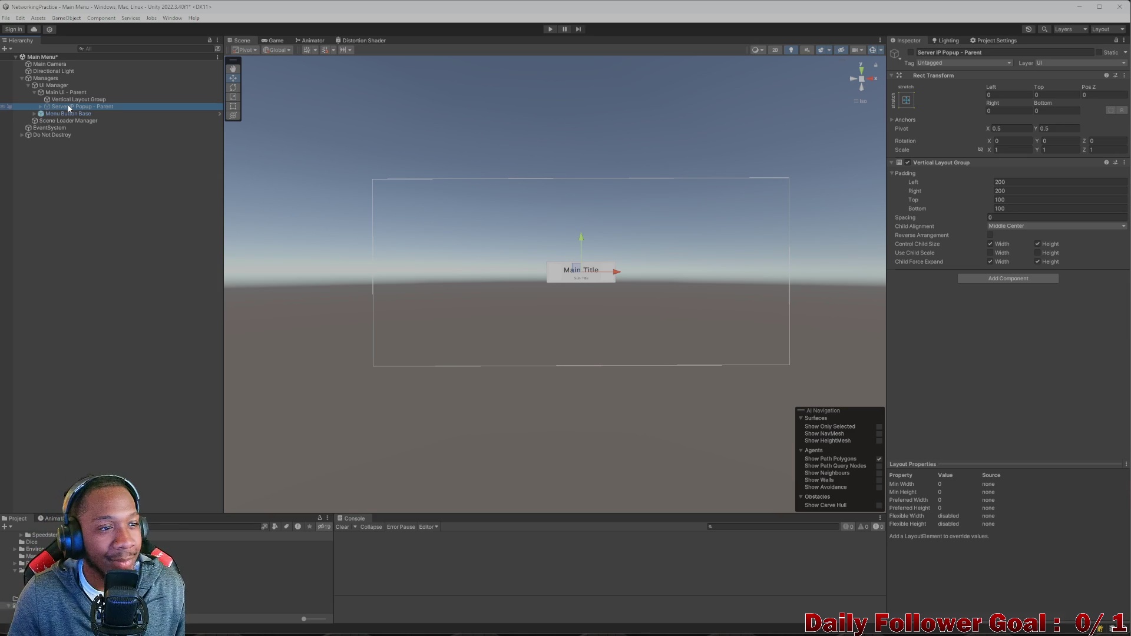
pyautogui.press('Delete')
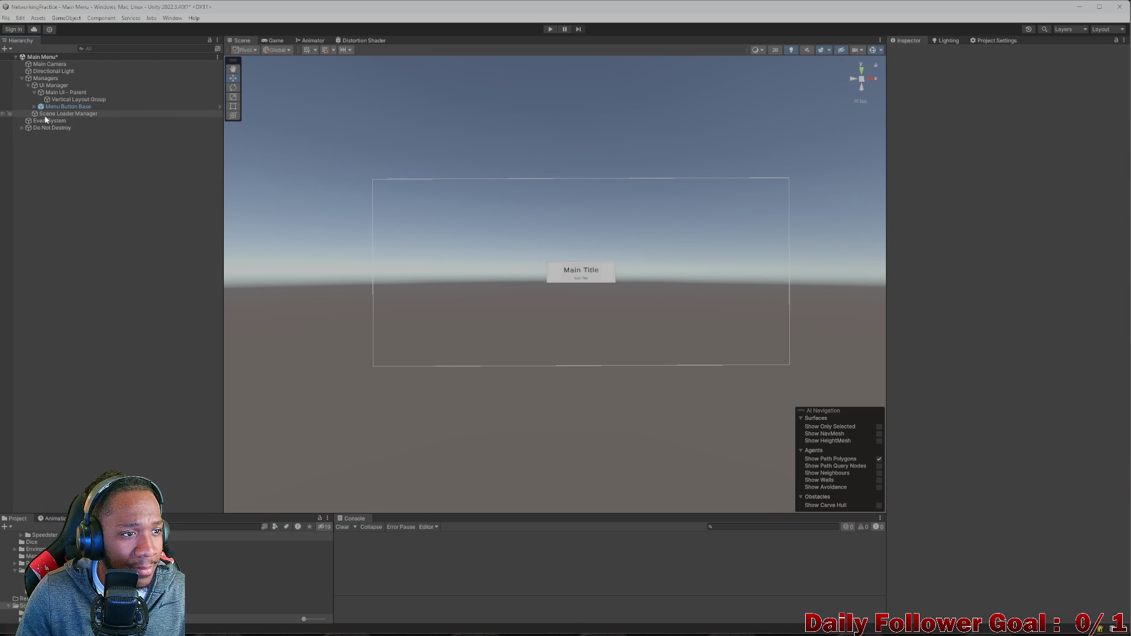
pyautogui.click(66, 113)
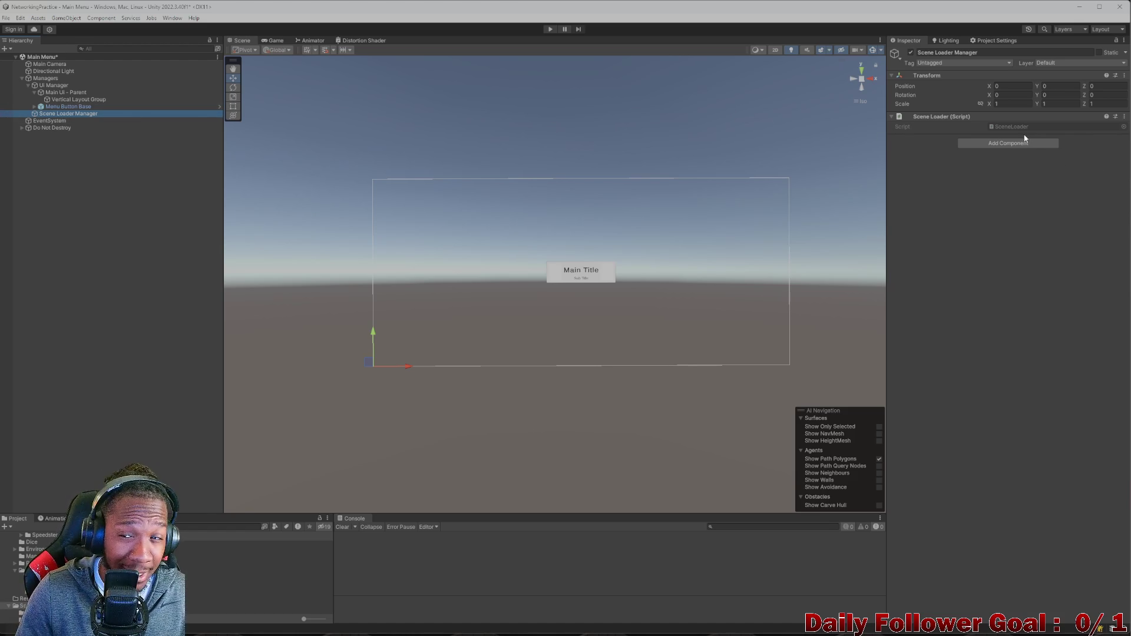
pyautogui.doubleClick(1041, 126)
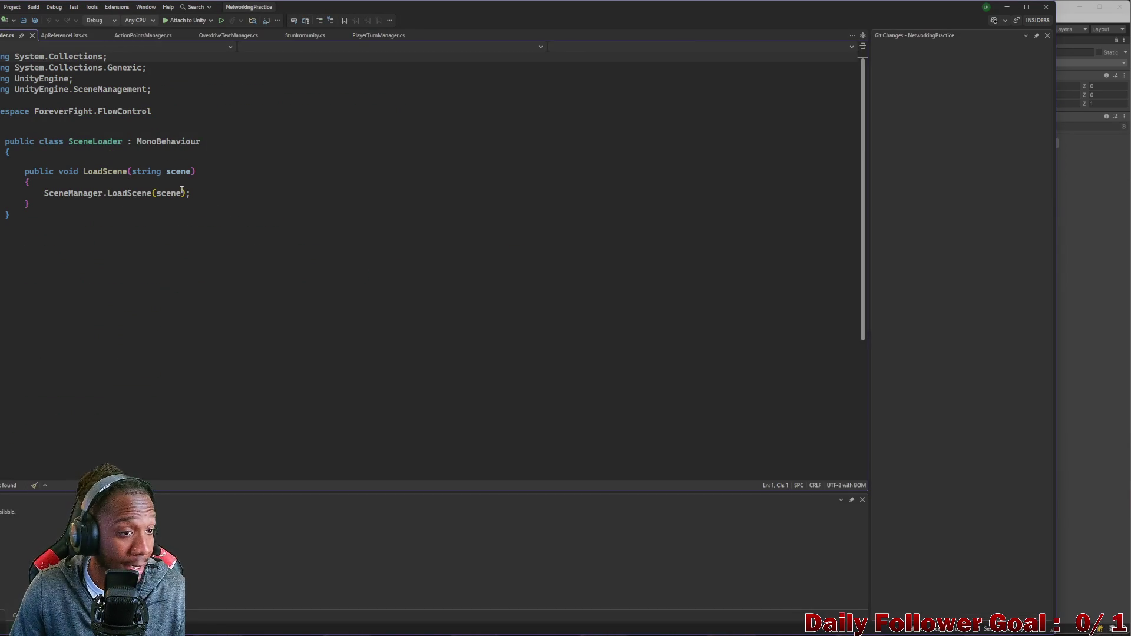
# - Look over SceneLoader.cs's LoadScene method, then close Visual Studio without changes
pyautogui.scroll(-2, 141, 170)
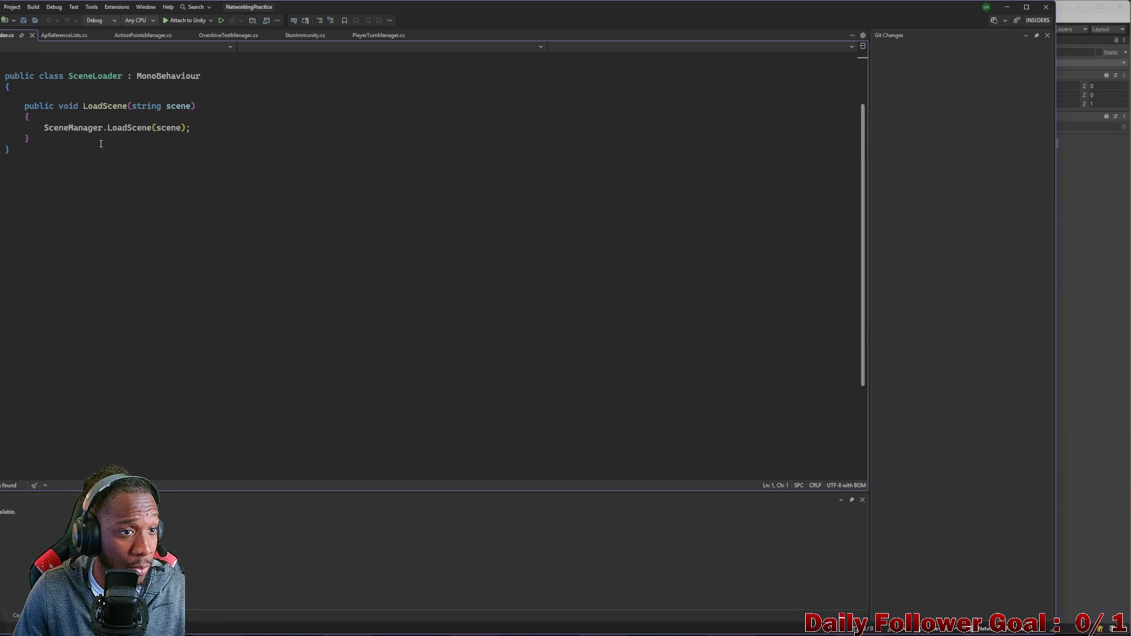
pyautogui.scroll(2, 111, 158)
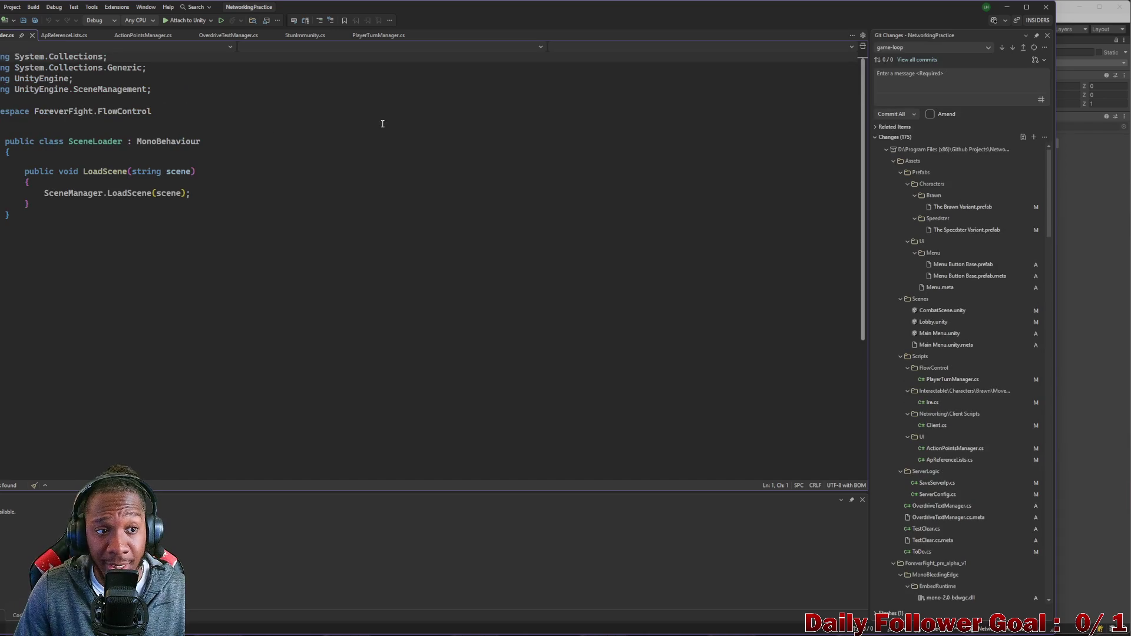
pyautogui.click(1046, 7)
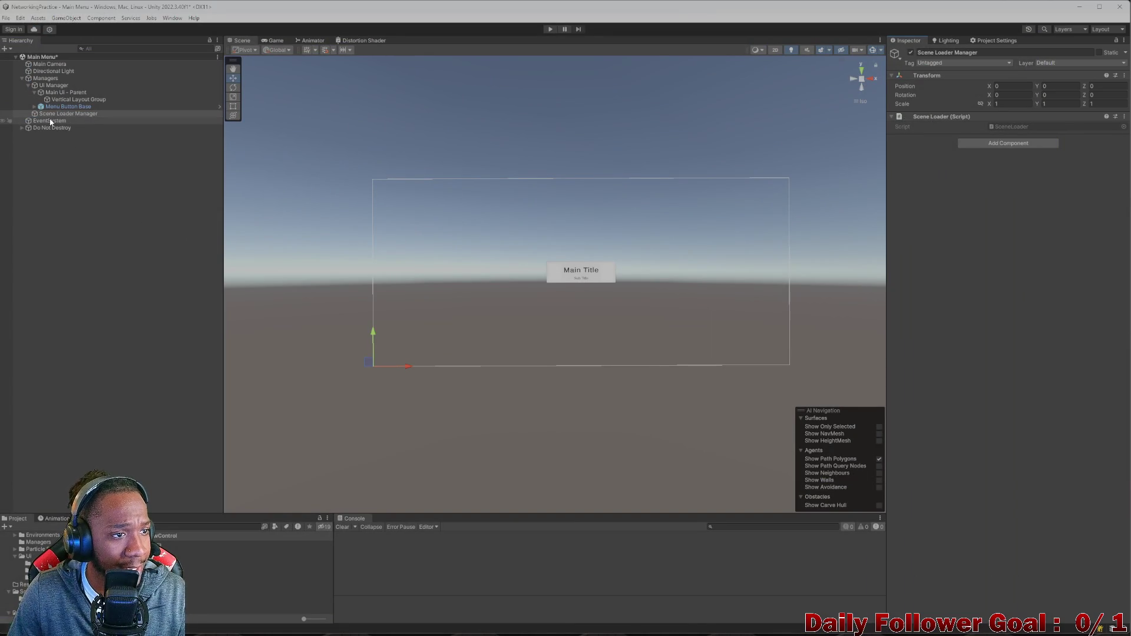
# - Expand Do Not Destroy, select ClientManager, and collapse its Save Server Ip script component
pyautogui.click(53, 113)
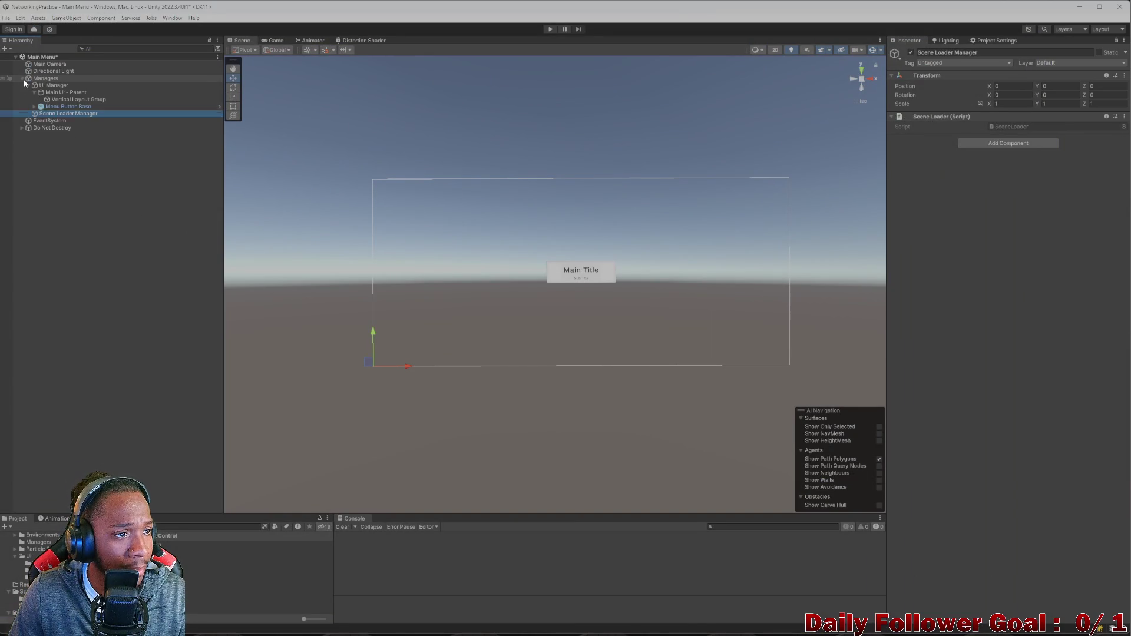
pyautogui.click(51, 127)
pyautogui.click(22, 128)
pyautogui.click(49, 135)
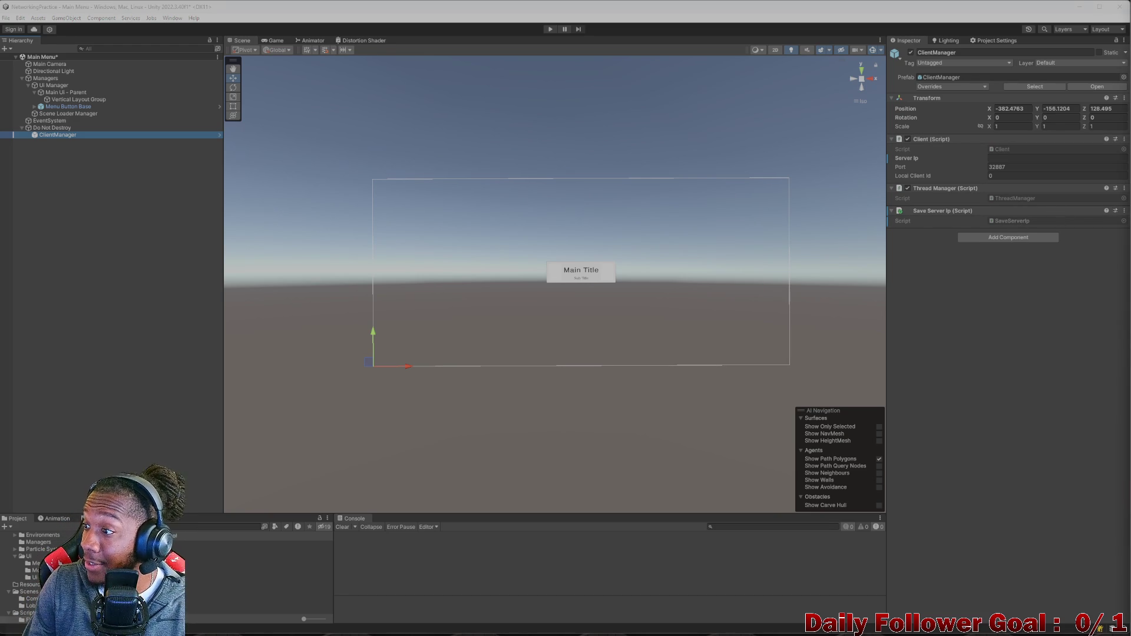
pyautogui.click(894, 210)
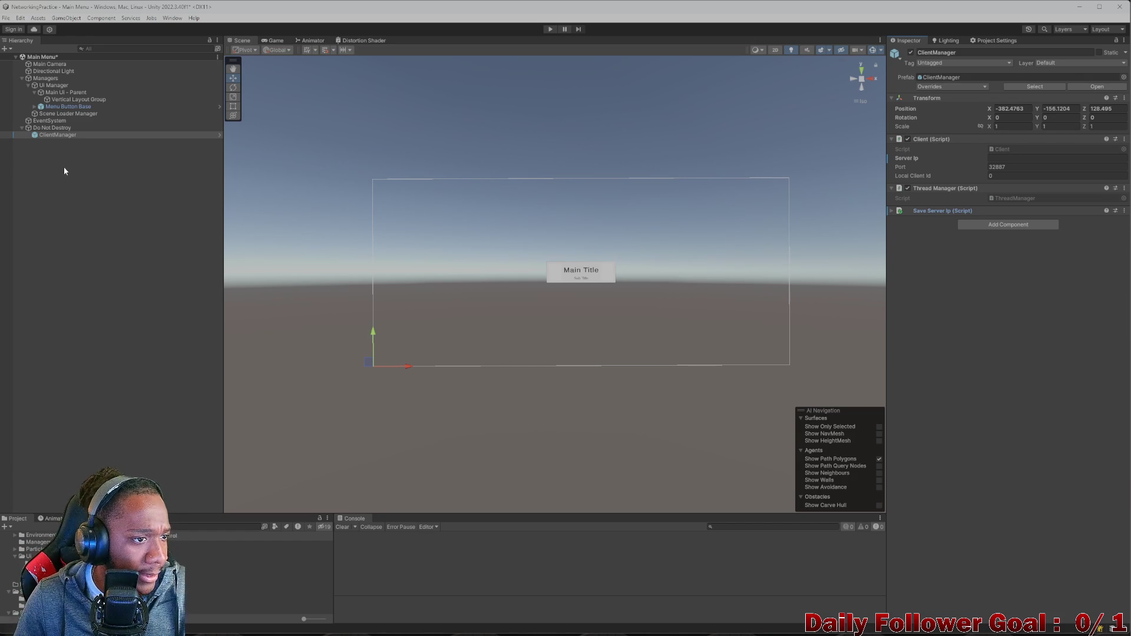
pyautogui.click(50, 128)
pyautogui.click(56, 135)
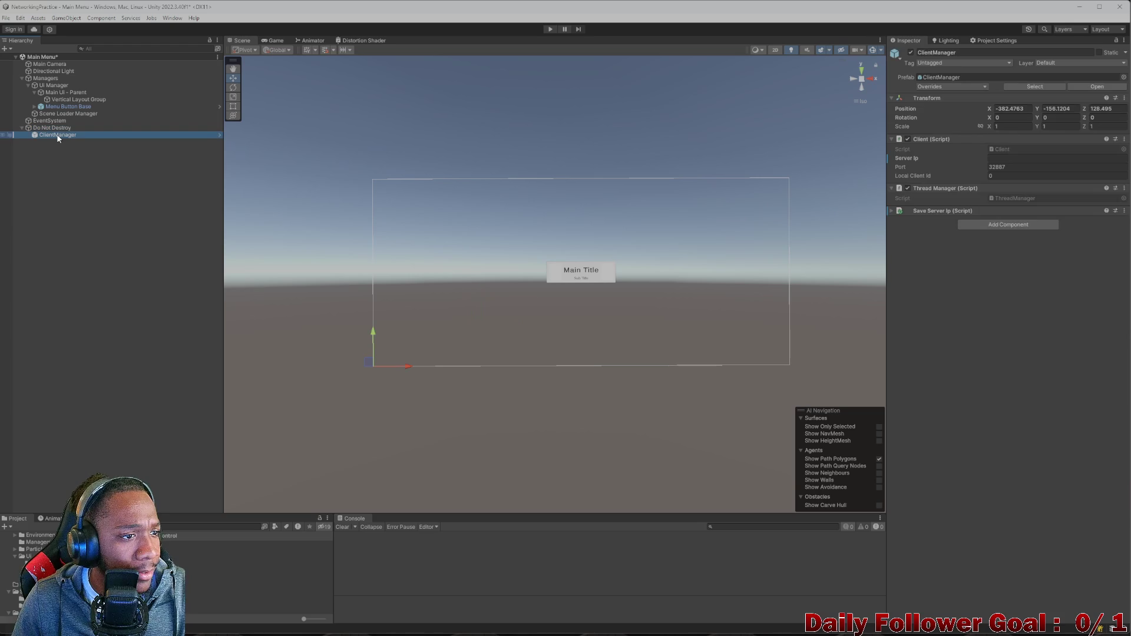
pyautogui.moveTo(565, 635)
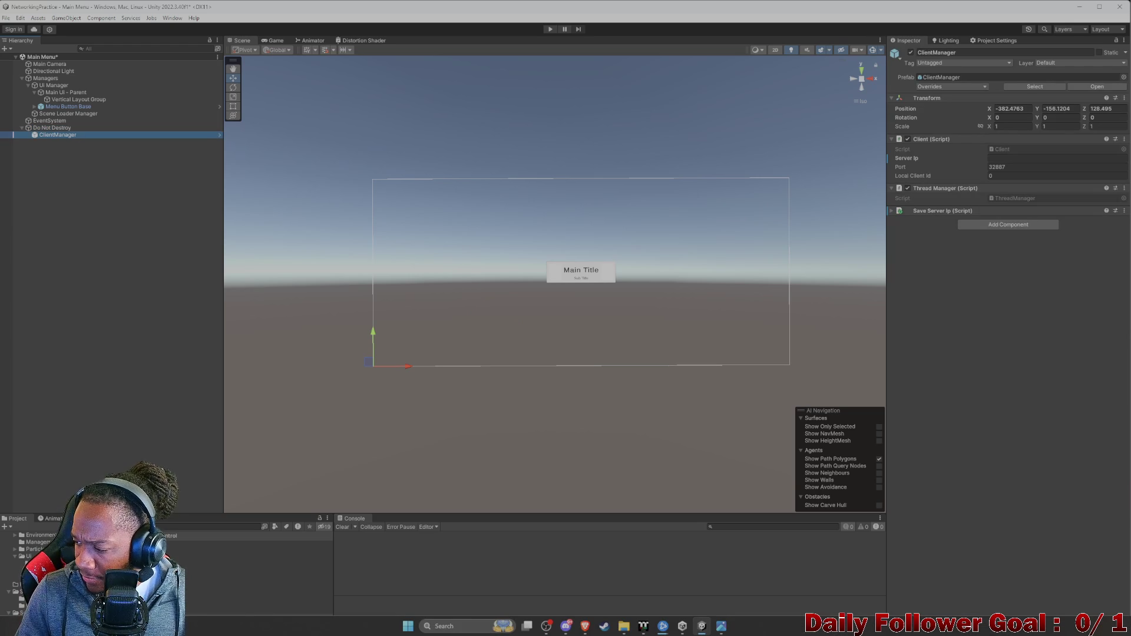
pyautogui.click(91, 192)
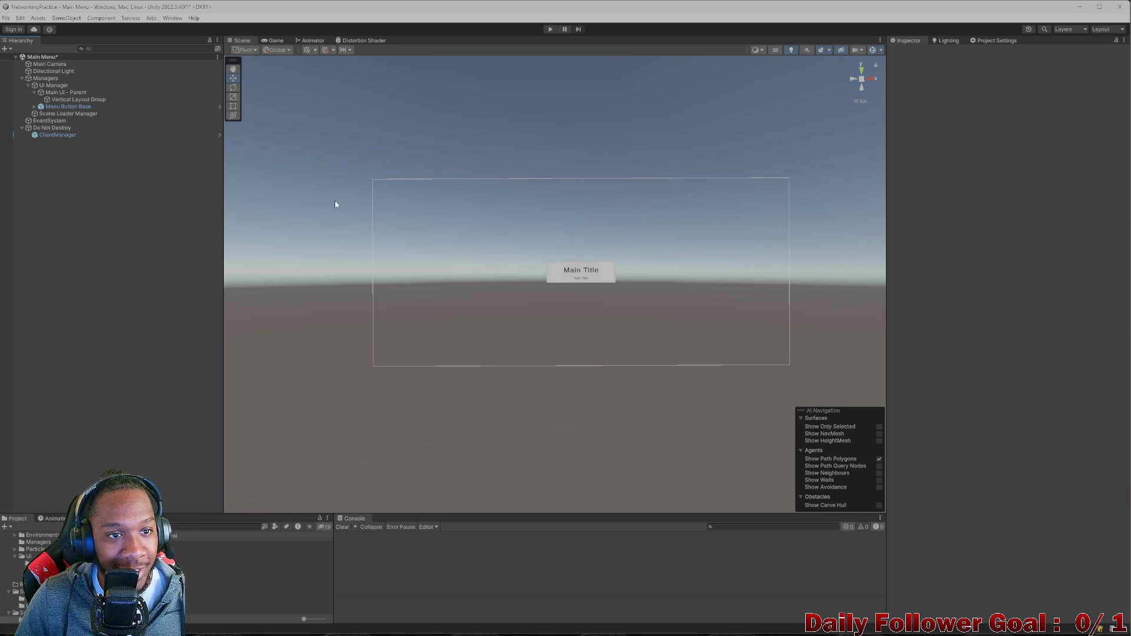
# - Collapse Do Not Destroy and reselect the Scene Loader Manager object
pyautogui.click(55, 134)
pyautogui.press('Up')
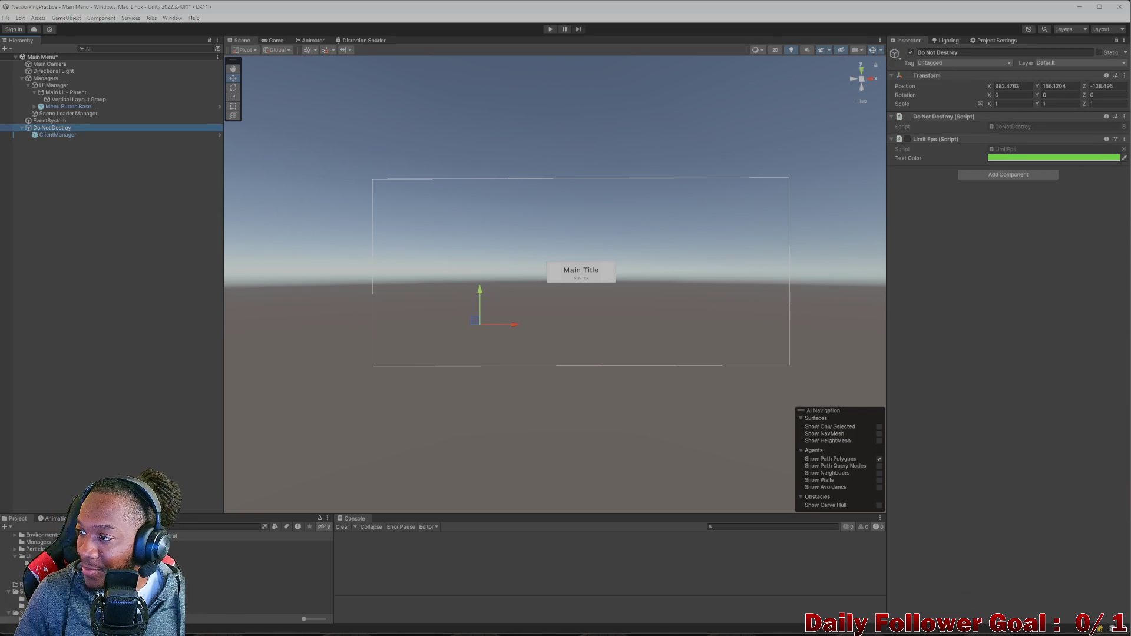
pyautogui.click(79, 250)
pyautogui.click(21, 128)
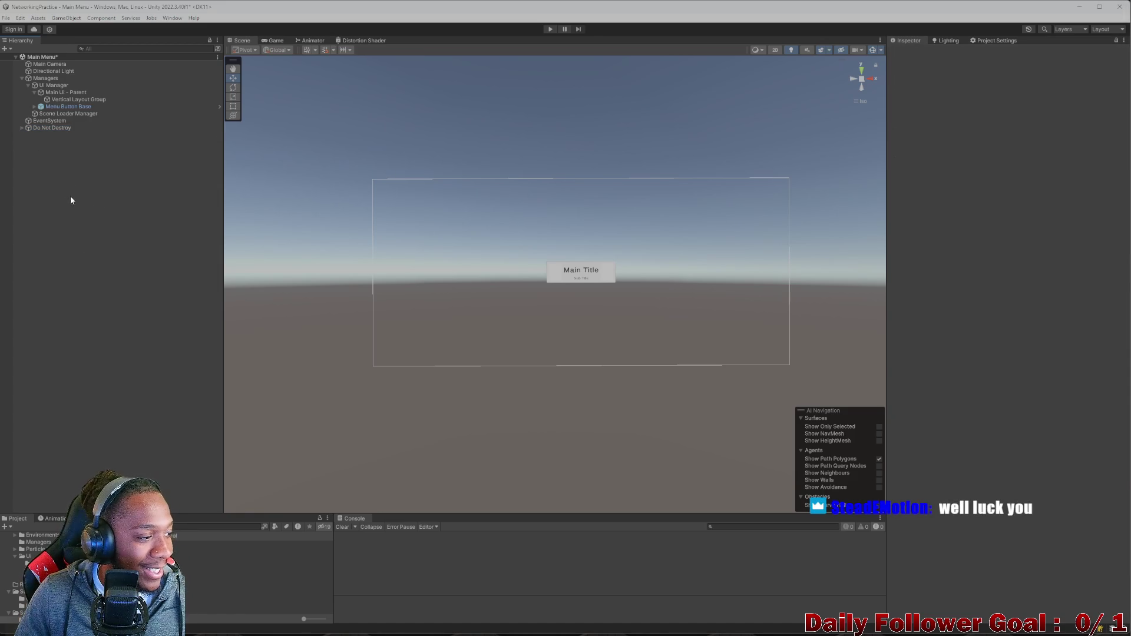
pyautogui.click(69, 121)
pyautogui.click(71, 113)
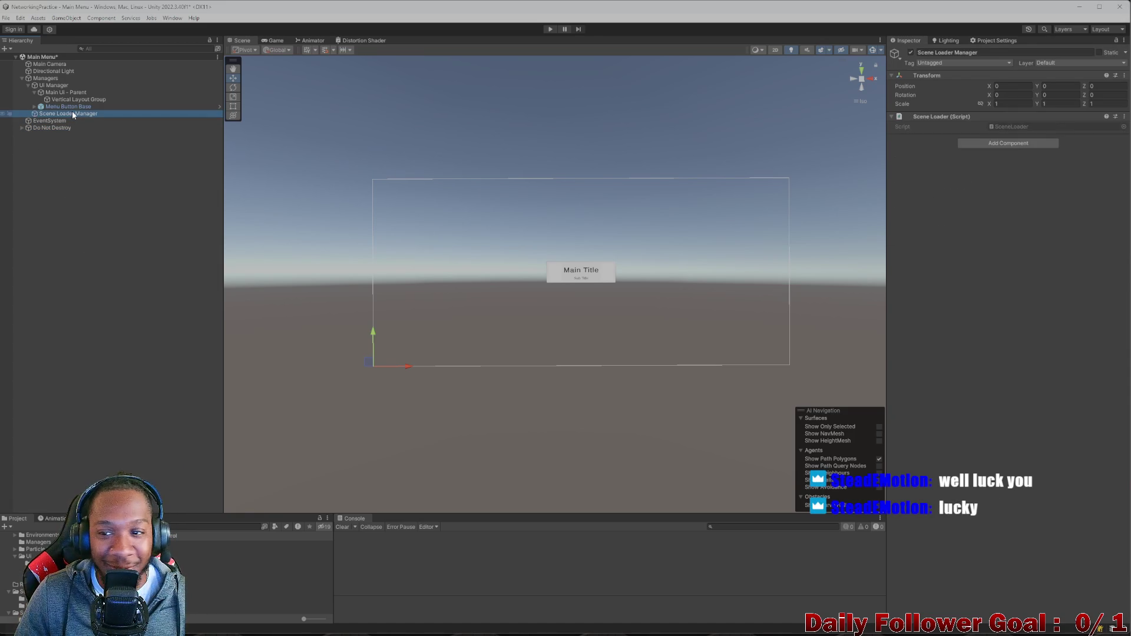
# - Check Menu Button Base and Main UI - Parent's Vertical Layout Group, then open the mockup image
pyautogui.click(76, 107)
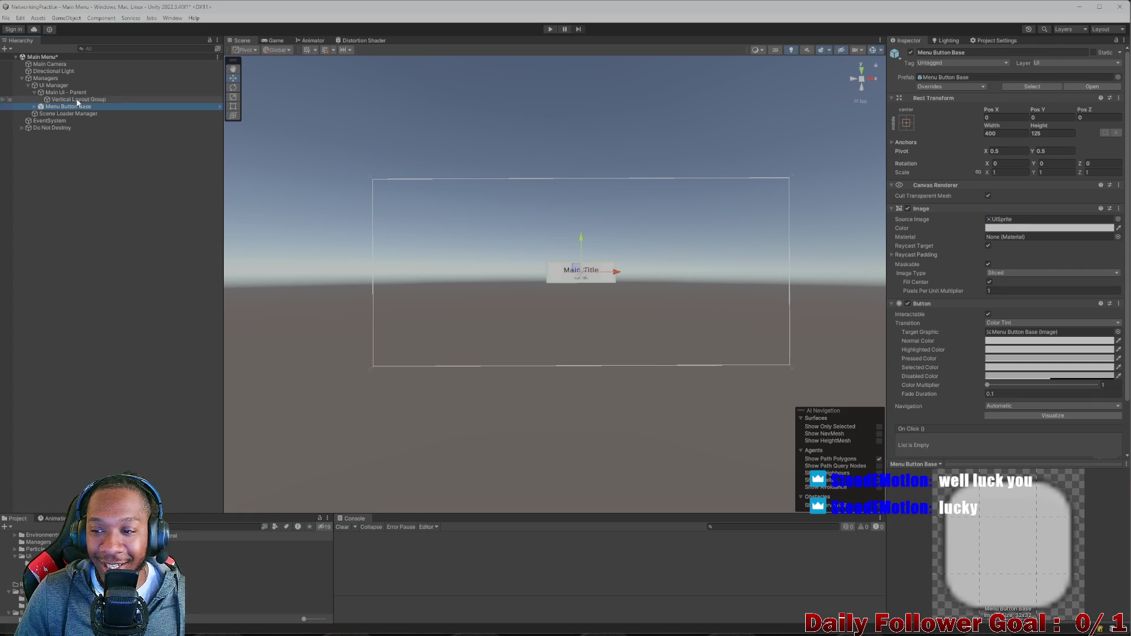
pyautogui.click(95, 99)
pyautogui.click(61, 93)
pyautogui.click(61, 99)
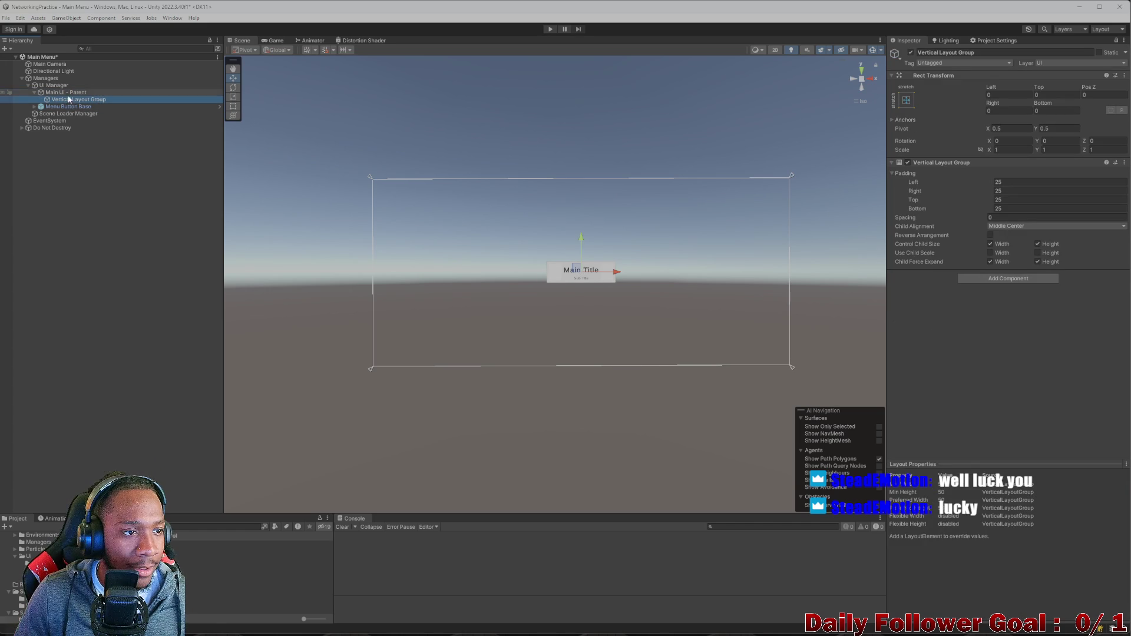
pyautogui.click(50, 93)
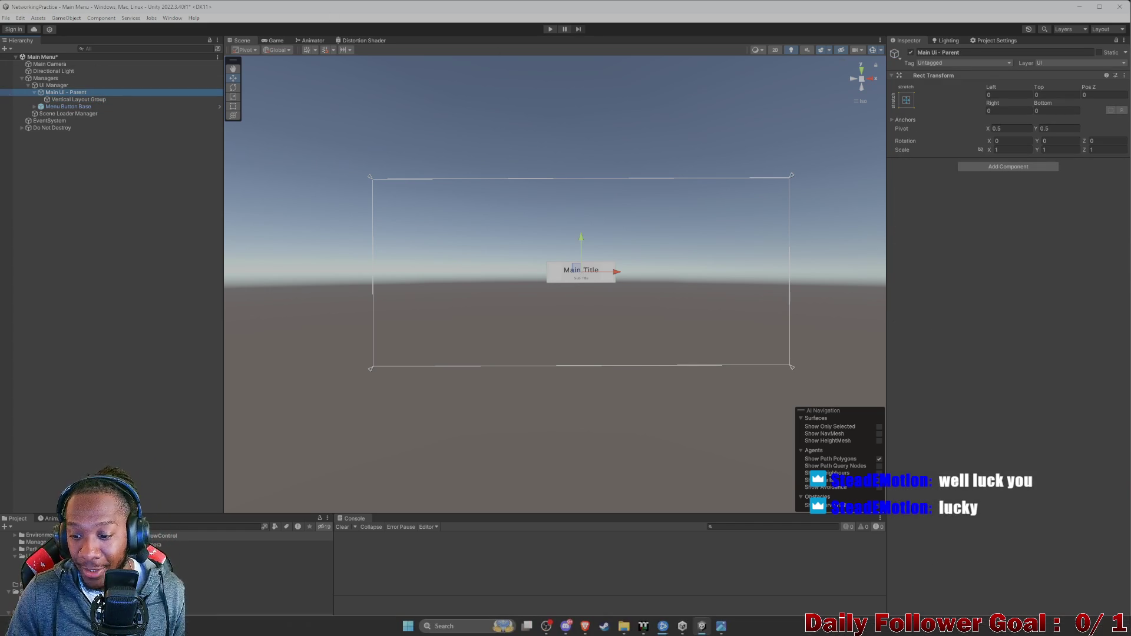
pyautogui.click(721, 629)
# - Centre the Main Menu REF.png viewer to study the design, then minimize it
pyautogui.moveTo(1090, 90)
pyautogui.mouseDown()
pyautogui.moveTo(671, 62)
pyautogui.moveTo(649, 84)
pyautogui.mouseUp()
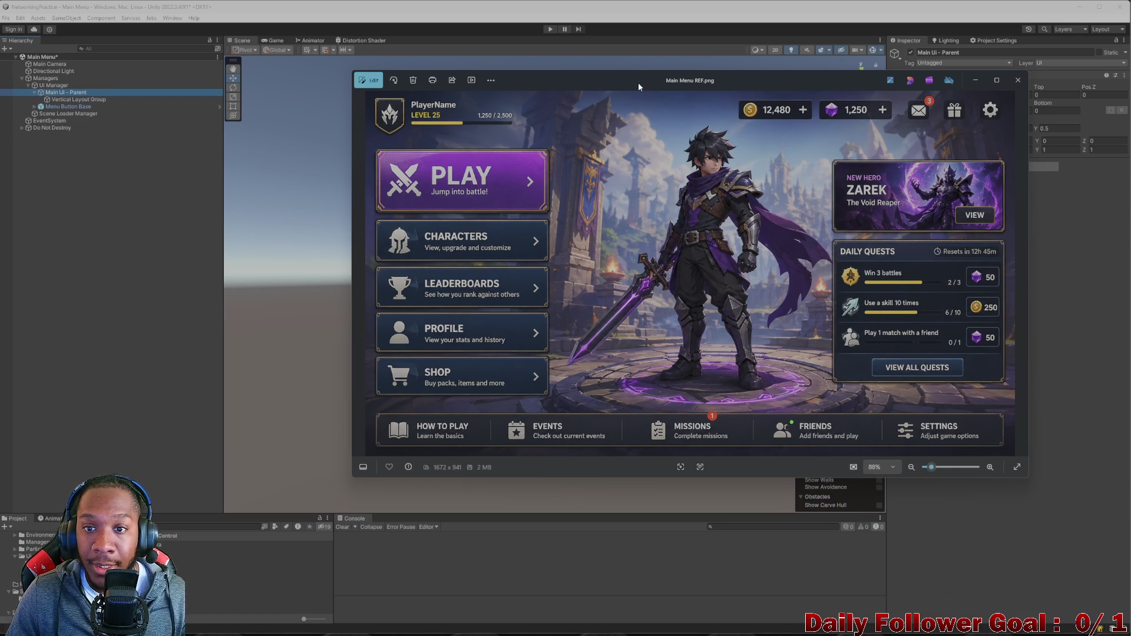
pyautogui.moveTo(634, 83); pyautogui.dragTo(682, 93)
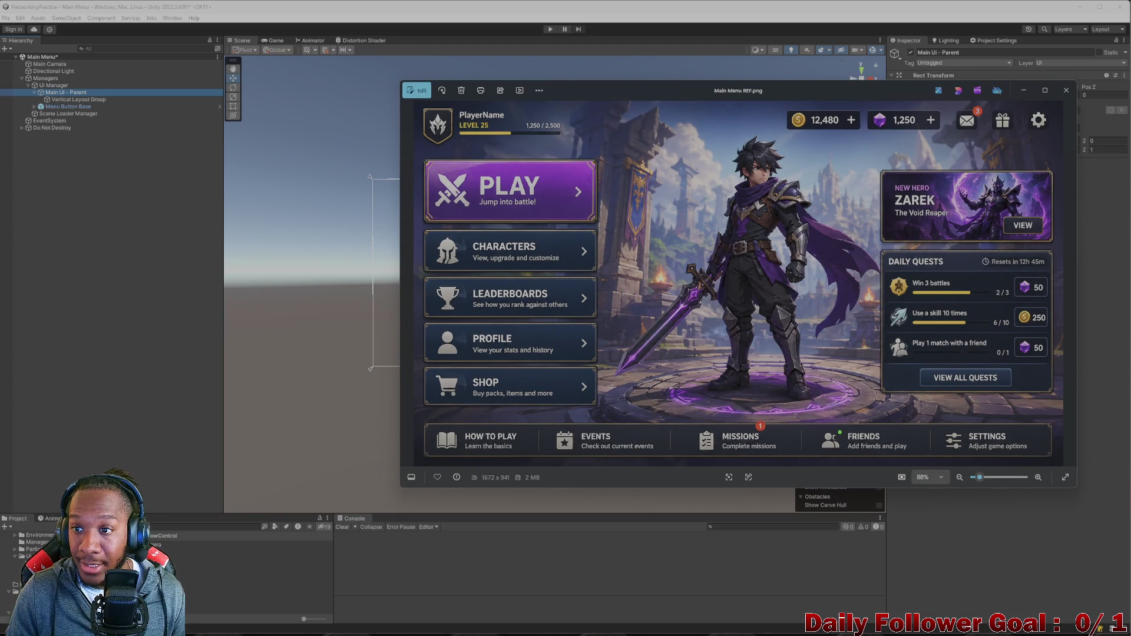
pyautogui.click(1023, 91)
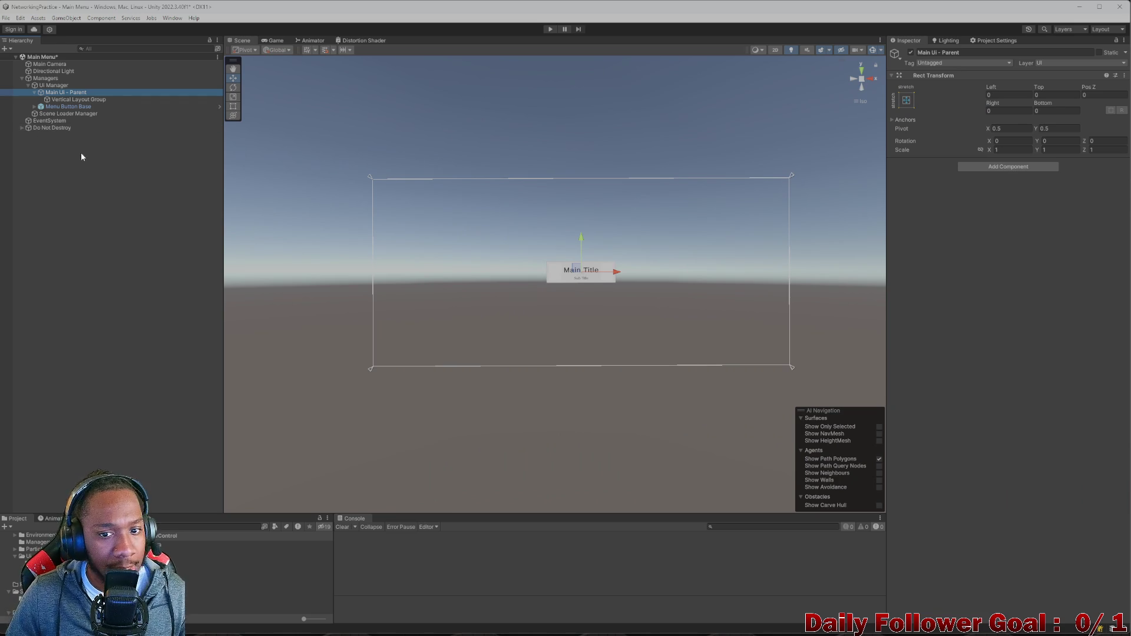
# - Rename the UI Manager object to 'UI Manager - Canvas' via the Inspector name field
pyautogui.click(59, 99)
pyautogui.click(60, 92)
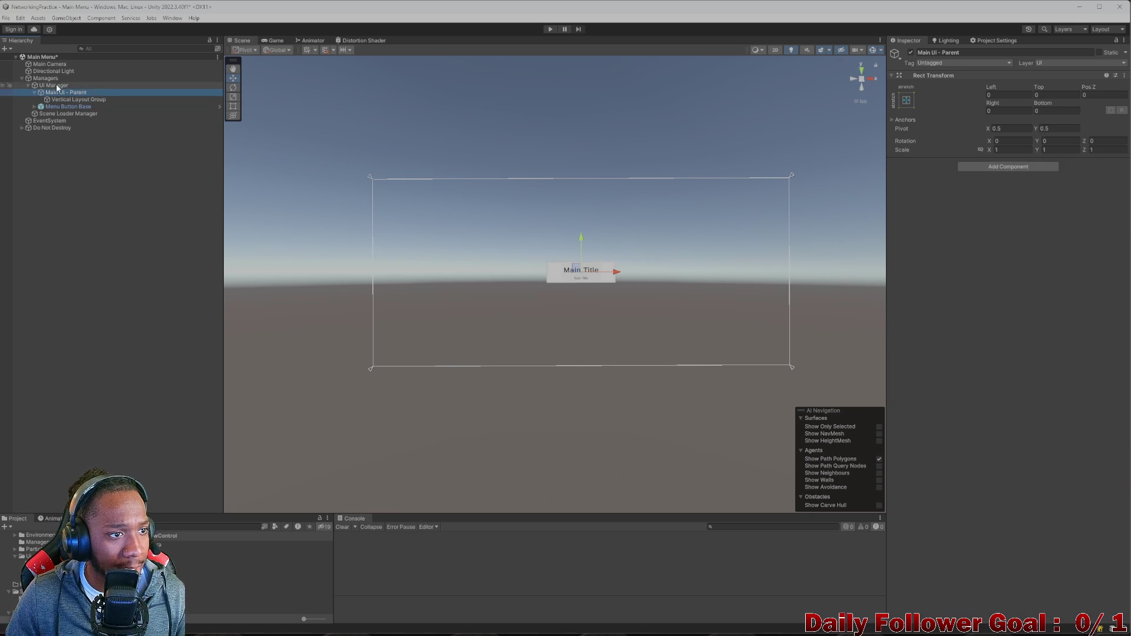
pyautogui.click(59, 87)
pyautogui.click(60, 92)
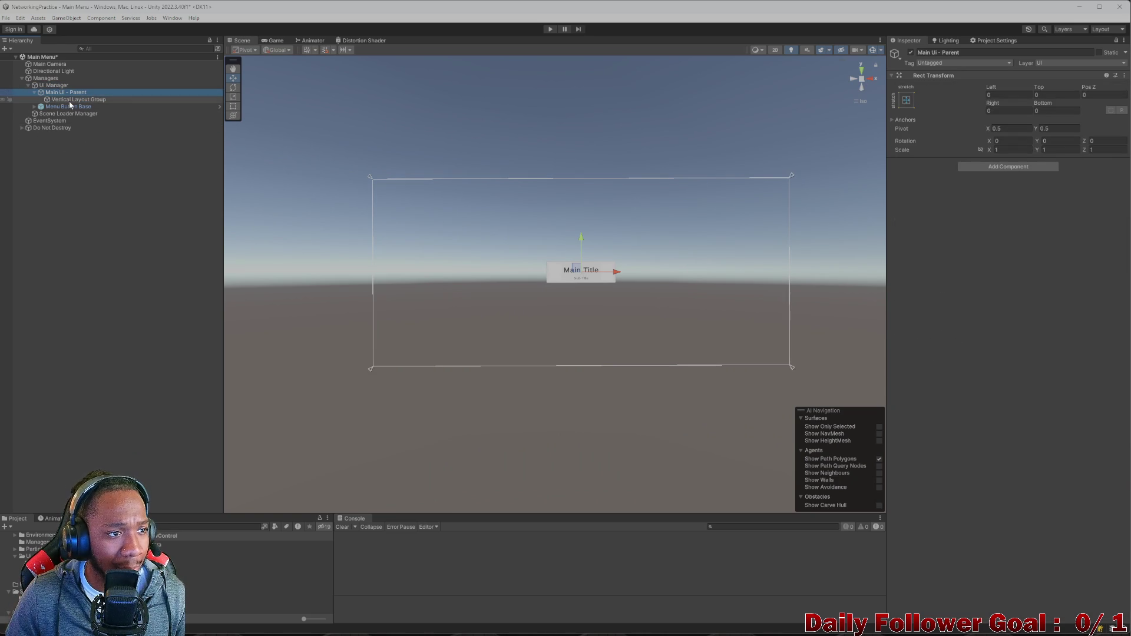
pyautogui.click(63, 86)
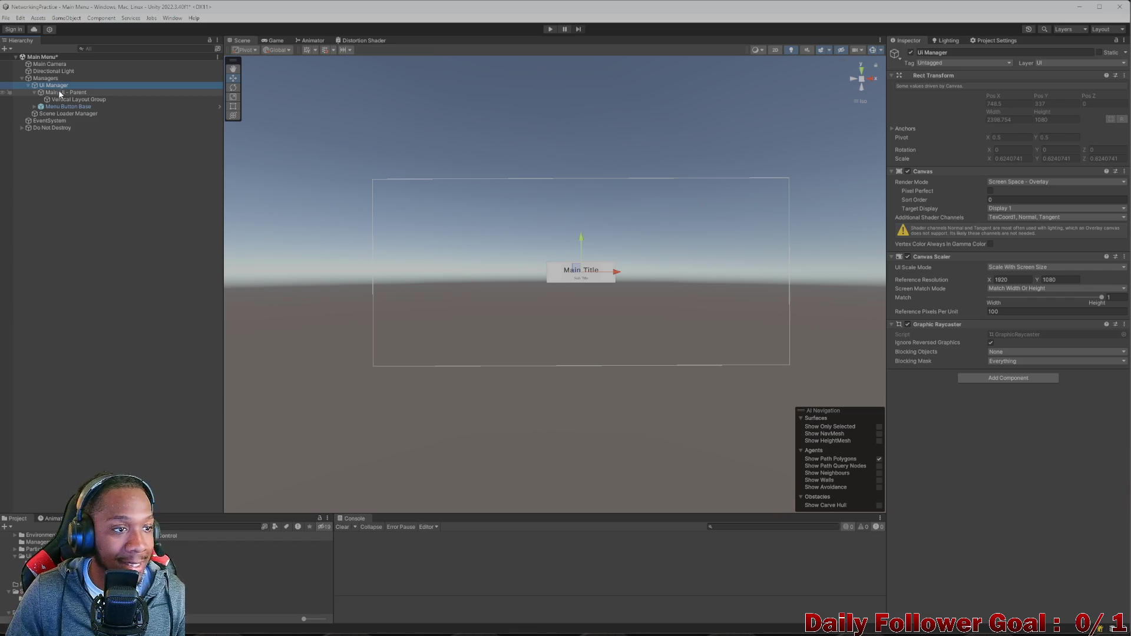
pyautogui.click(967, 52)
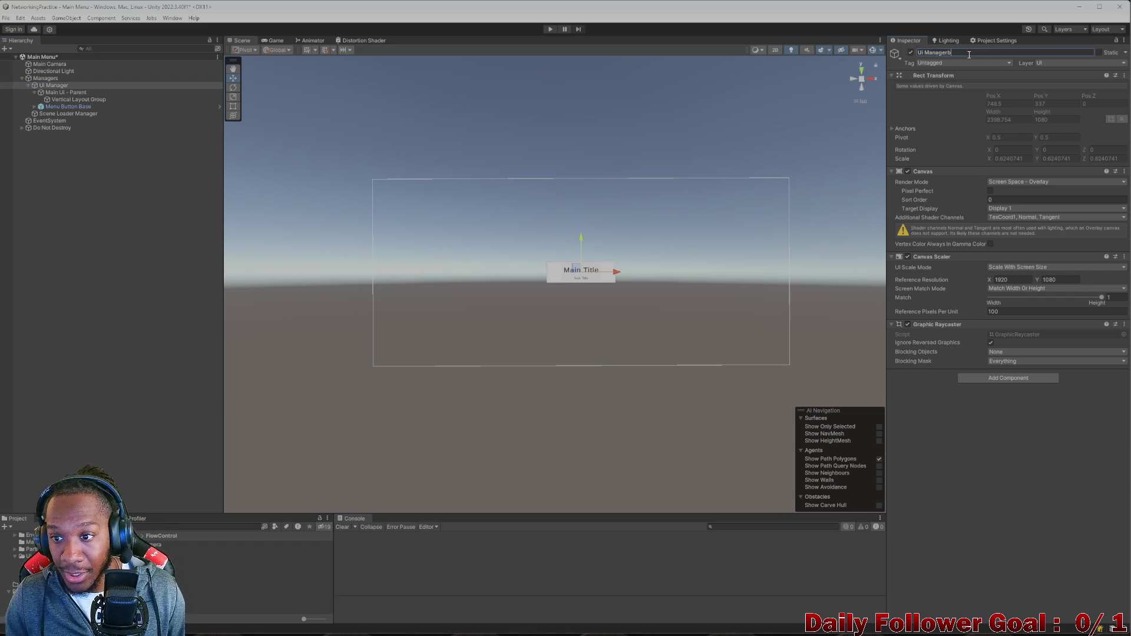
pyautogui.write('- ')
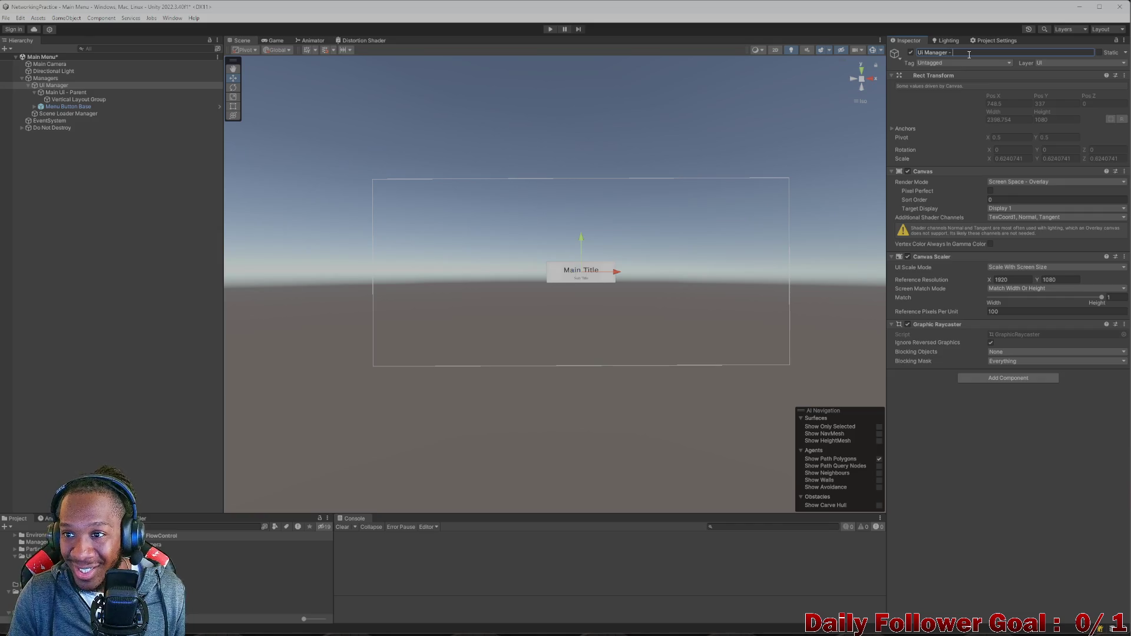
pyautogui.write('VCan')
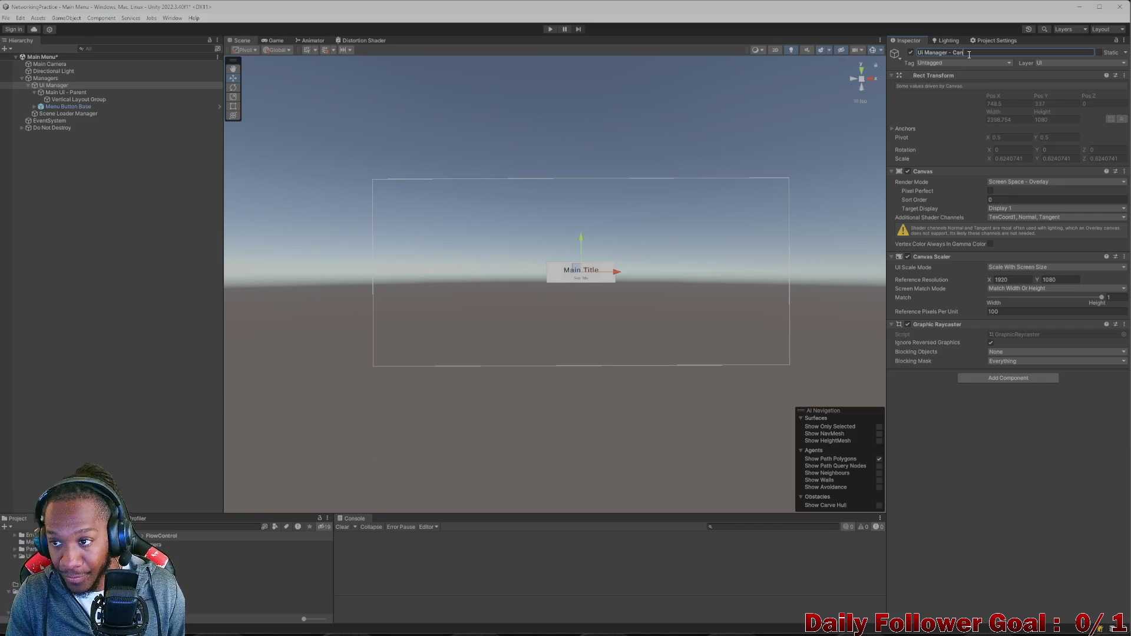
pyautogui.write('s')
pyautogui.press('Return')
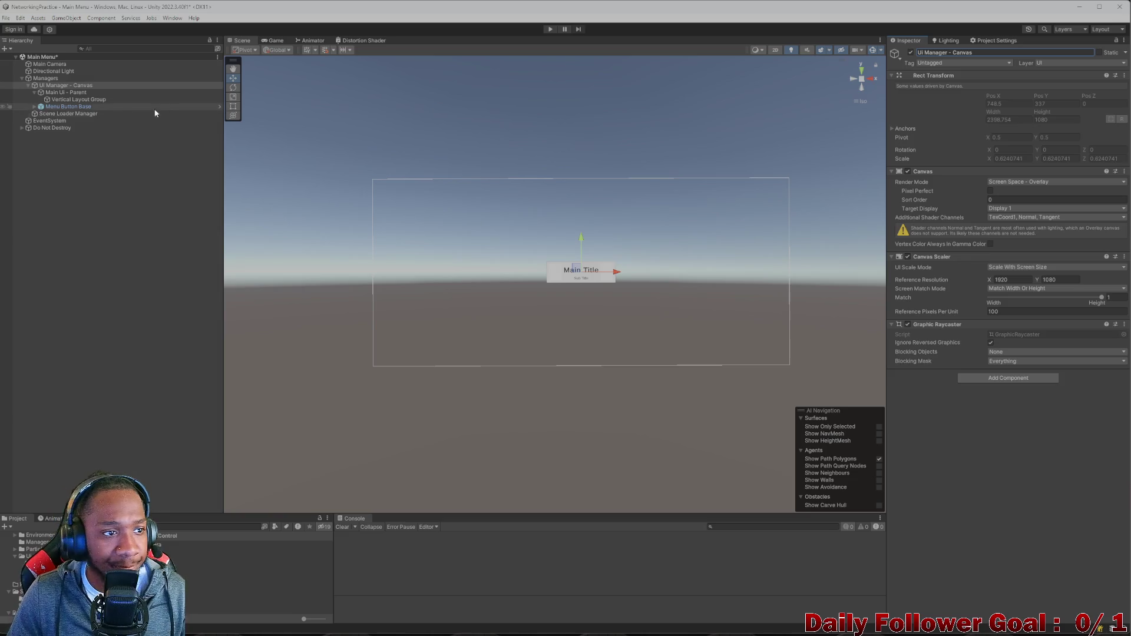
# - Select Main UI - Parent and then its Vertical Layout Group in the Hierarchy
pyautogui.click(91, 94)
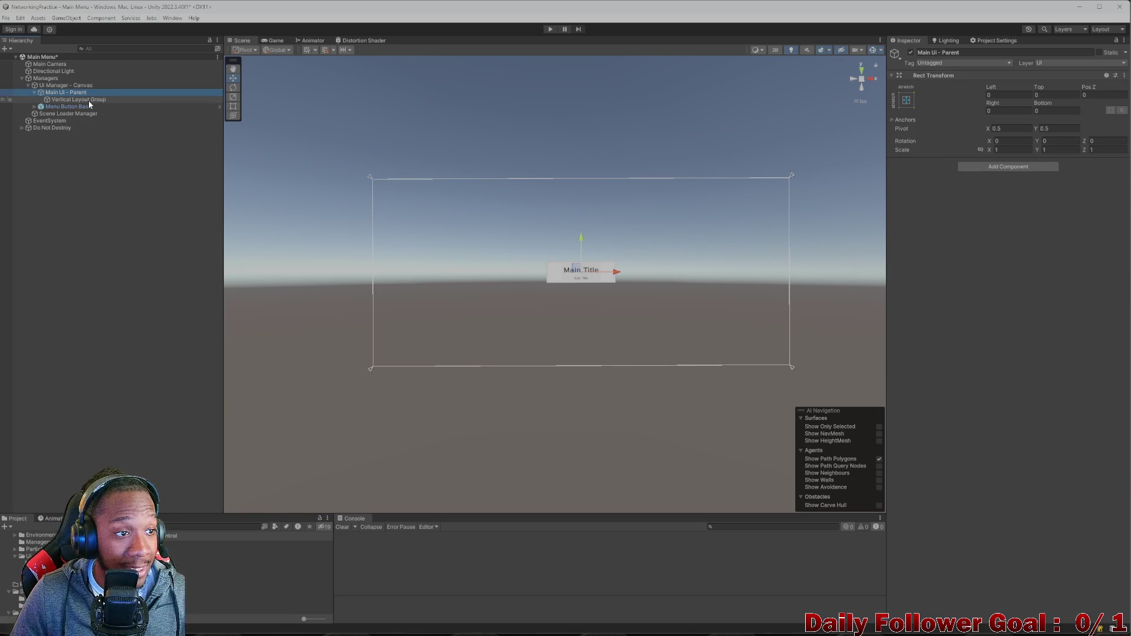
pyautogui.click(71, 99)
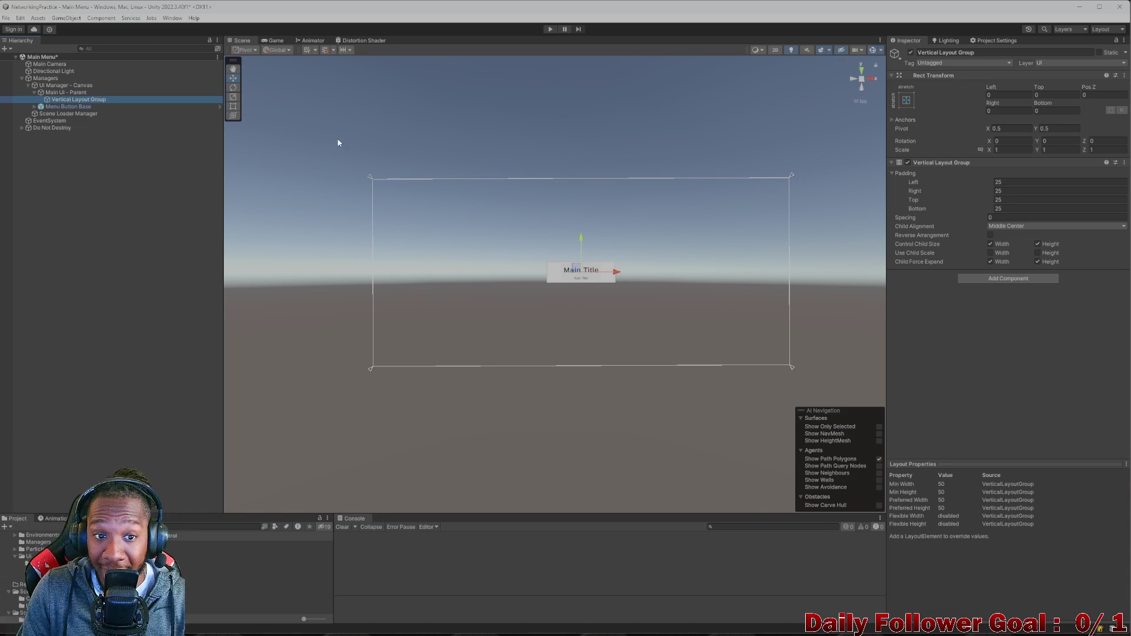
pyautogui.click(95, 92)
pyautogui.click(94, 99)
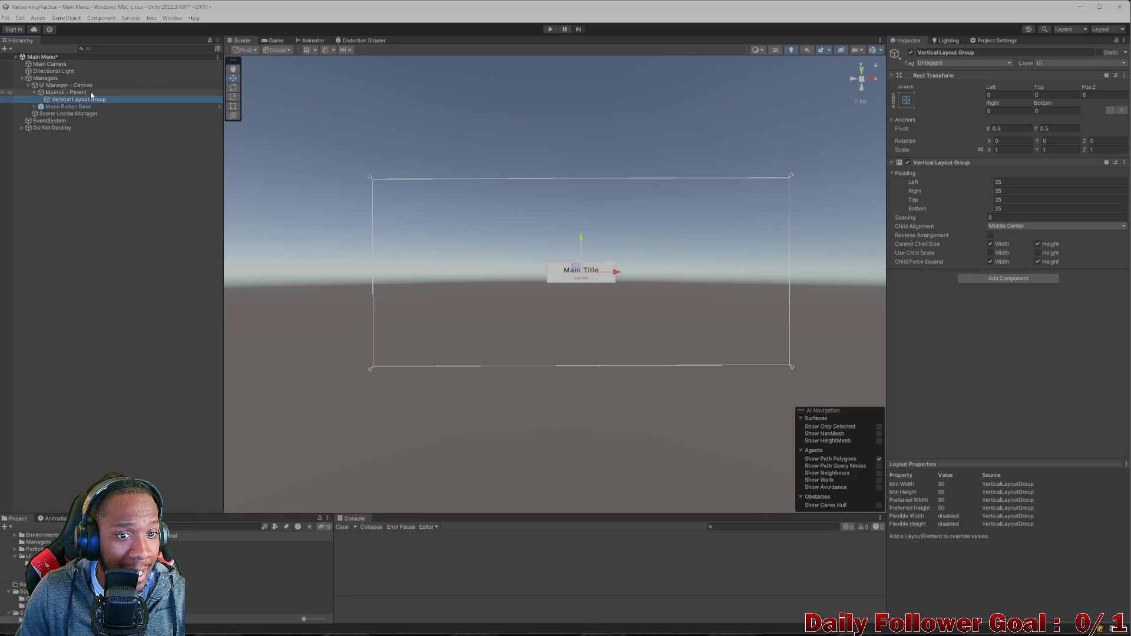
# - Add a UI Image child under Vertical Layout Group and bring Main Menu REF.png back up
pyautogui.rightClick(82, 101)
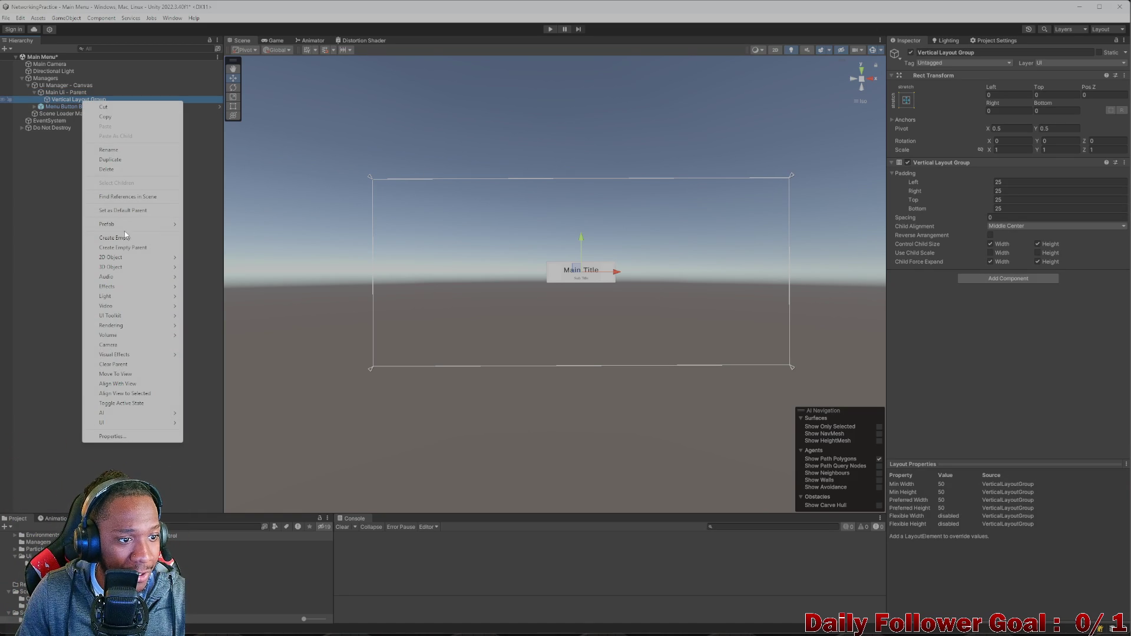
pyautogui.moveTo(139, 422)
pyautogui.click(206, 423)
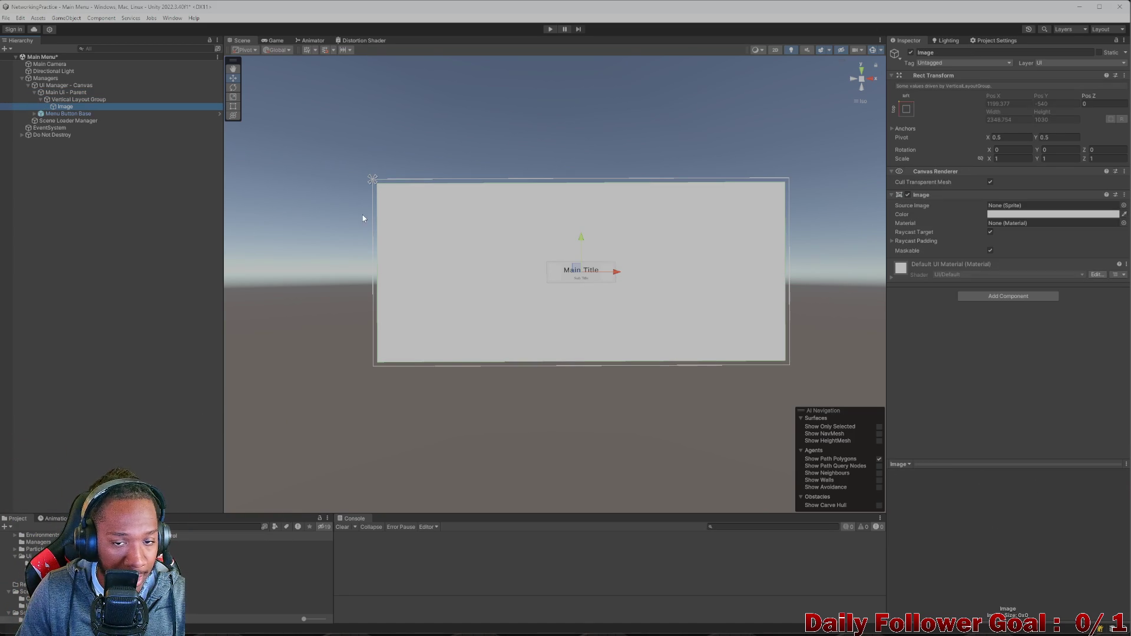
pyautogui.scroll(3, 683, 208)
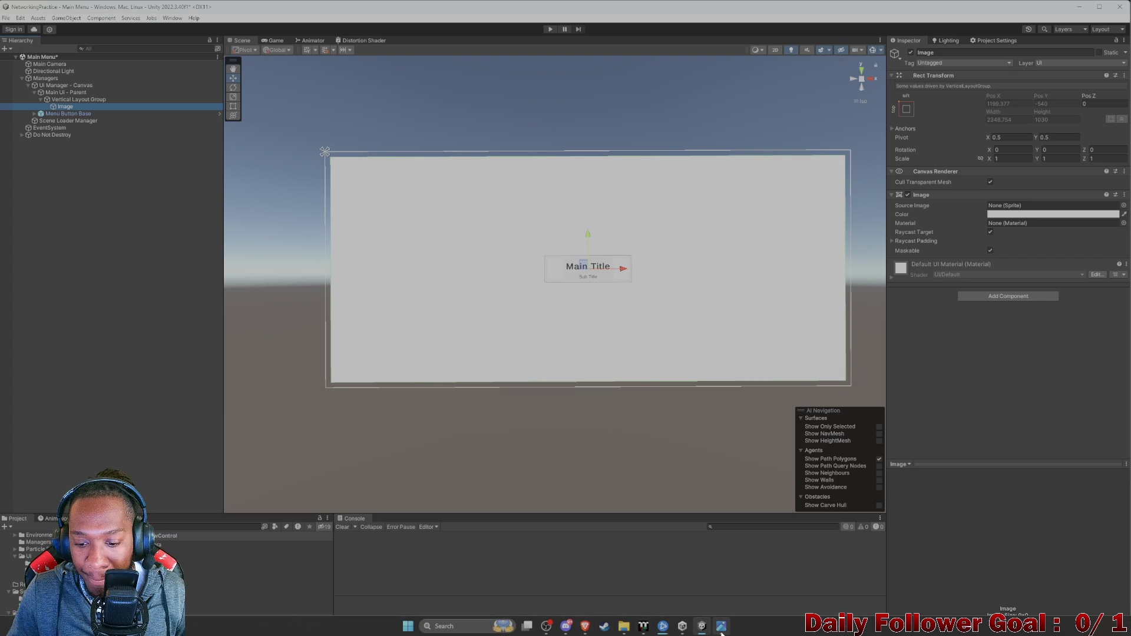
pyautogui.moveTo(722, 625)
pyautogui.click(725, 601)
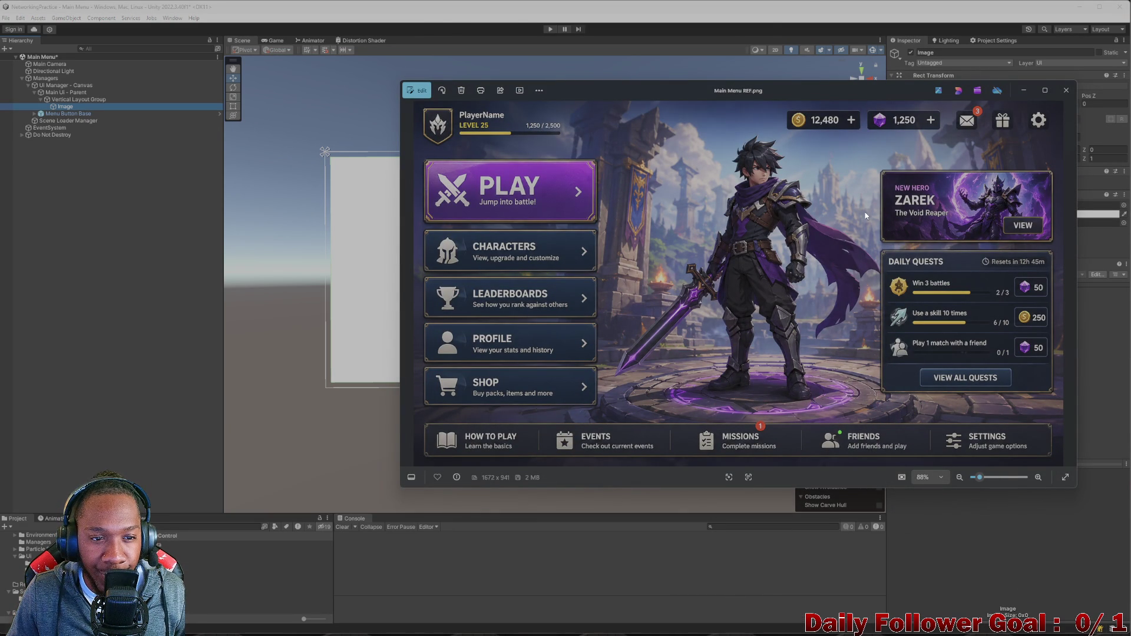
# - Minimize the mockup viewer and select Vertical Layout Group to edit its padding
pyautogui.click(1021, 90)
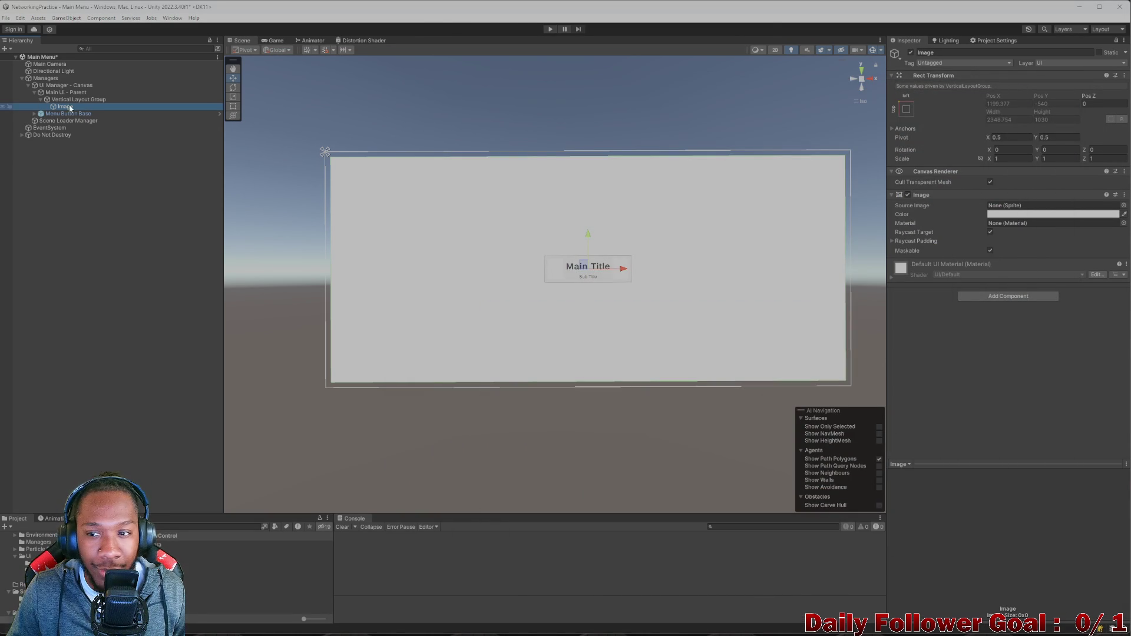
pyautogui.click(96, 101)
# - Try padding values of about 30 on Left, Right, Top and Bottom
pyautogui.click(1080, 185)
pyautogui.write('30')
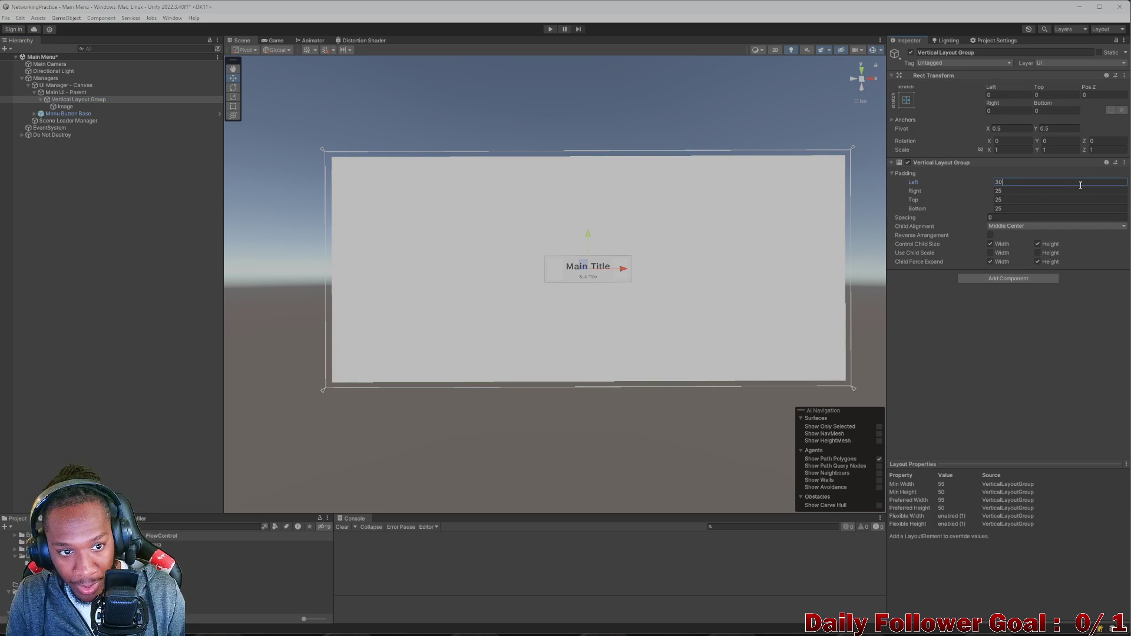
pyautogui.press('Tab')
pyautogui.write('30')
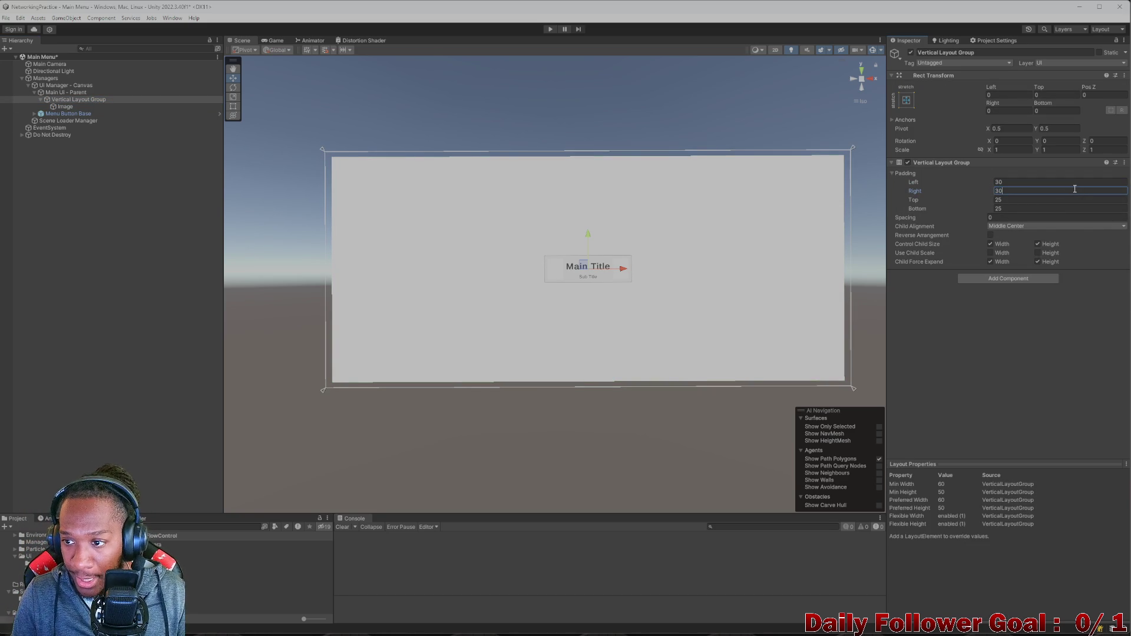
pyautogui.click(1060, 200)
pyautogui.write('30')
pyautogui.click(1054, 208)
pyautogui.write('30')
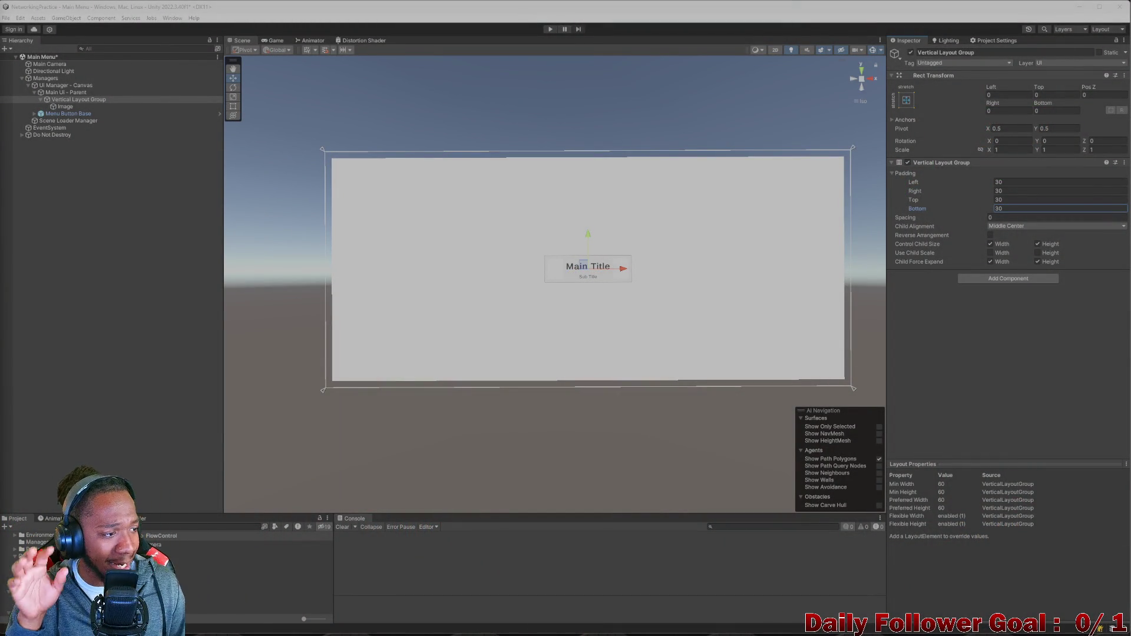
# - Change Left, Right, Top and Bottom padding to 40 each, then select the Image child
pyautogui.click(1033, 183)
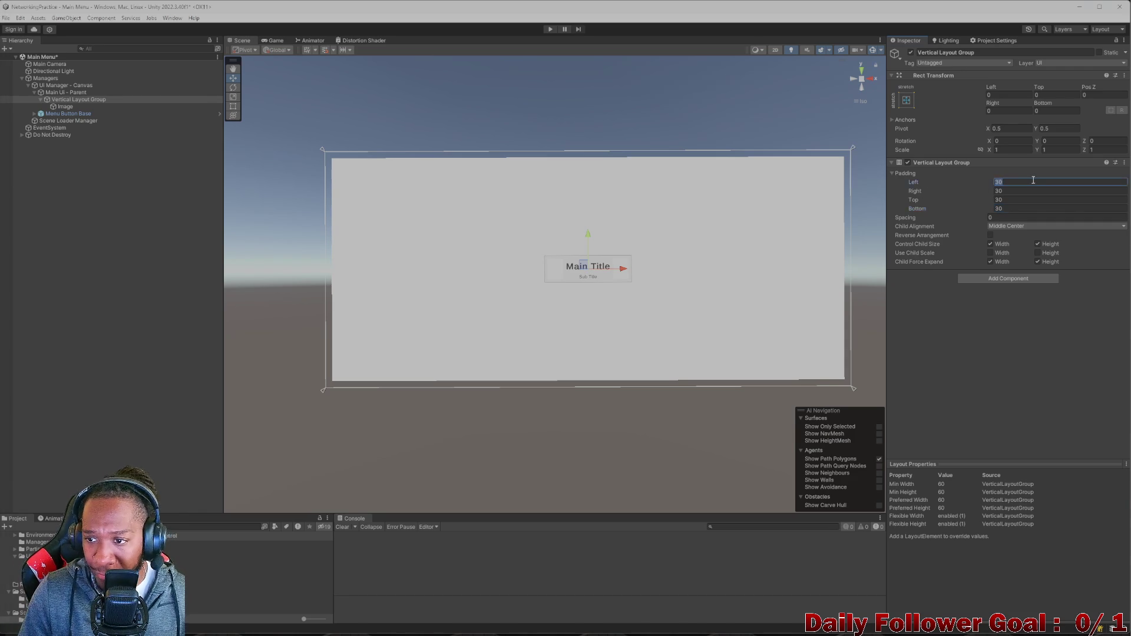
pyautogui.write('40')
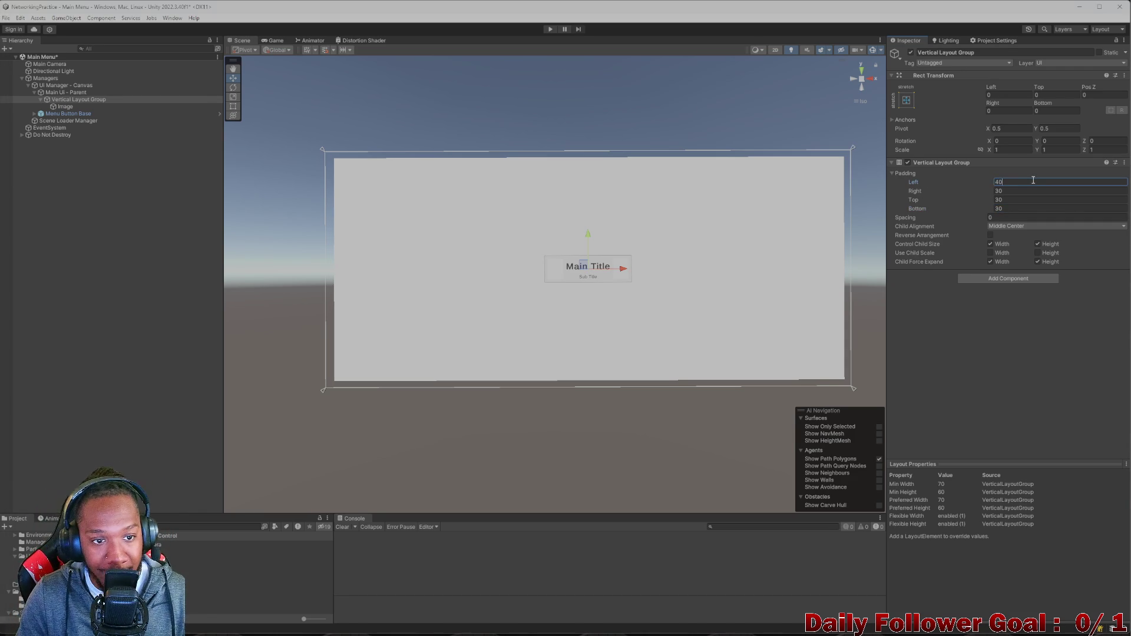
pyautogui.click(1017, 190)
pyautogui.write('40')
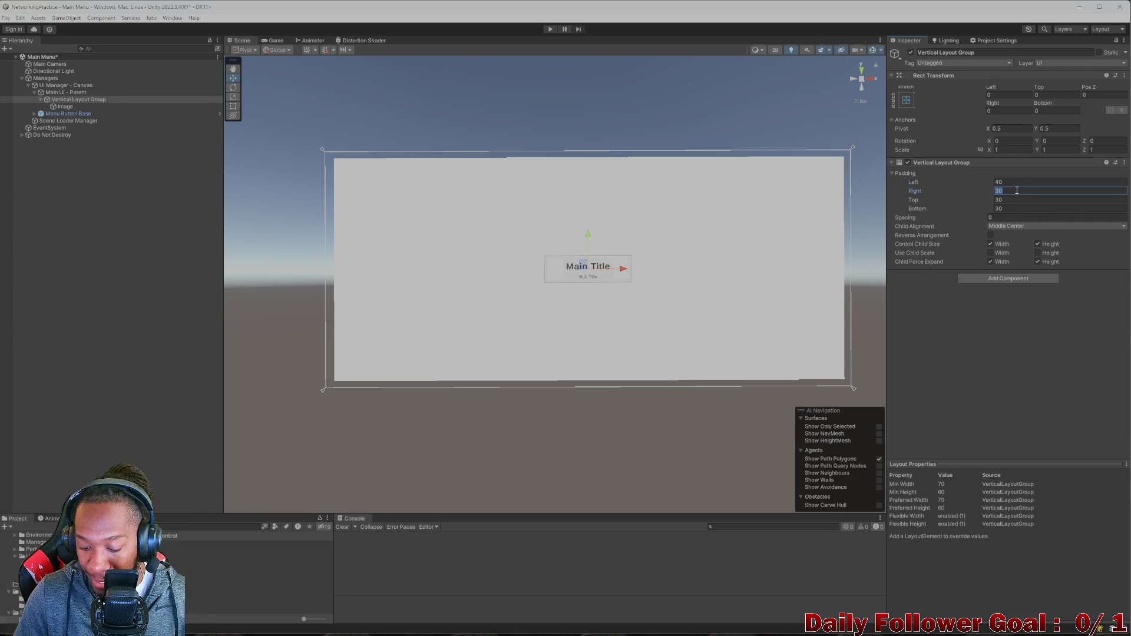
pyautogui.click(1011, 200)
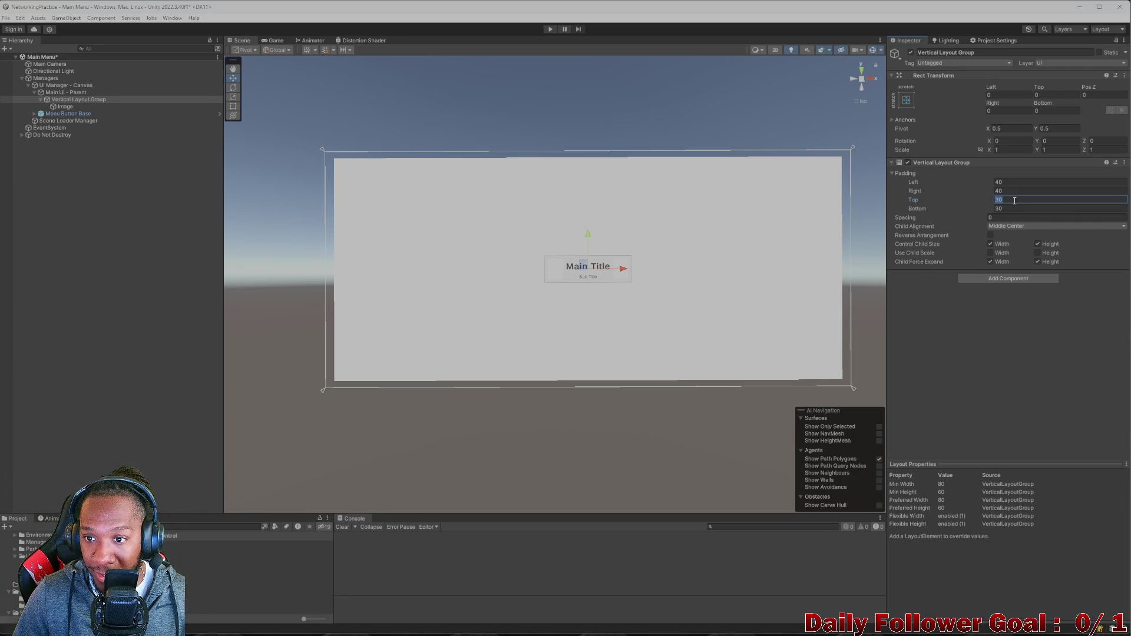
pyautogui.write('40')
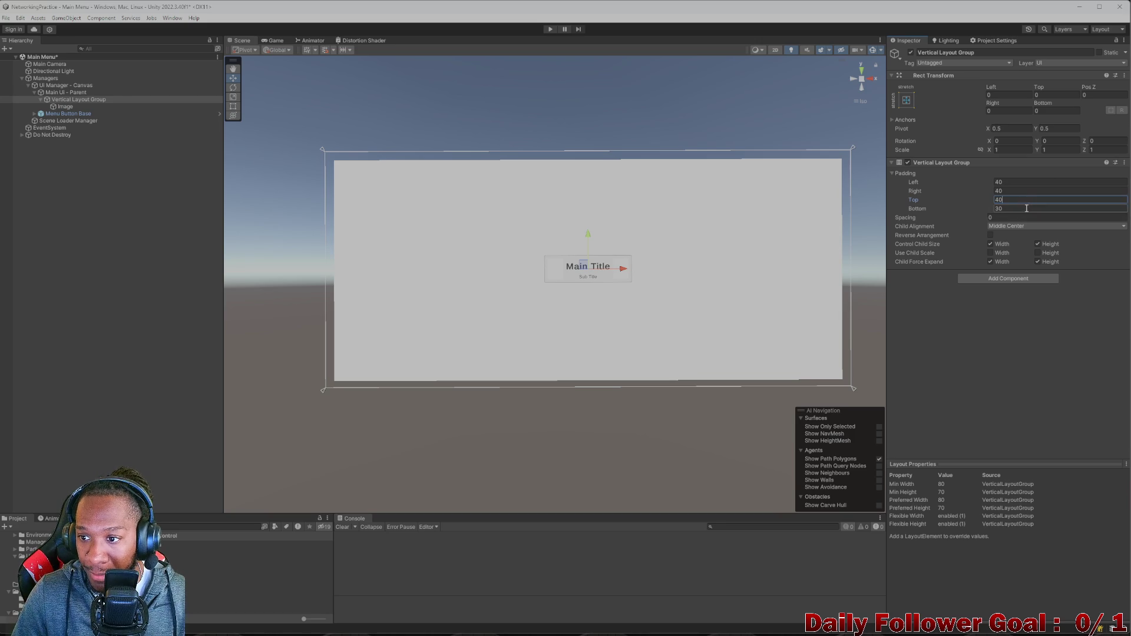
pyautogui.click(1024, 210)
pyautogui.write('40')
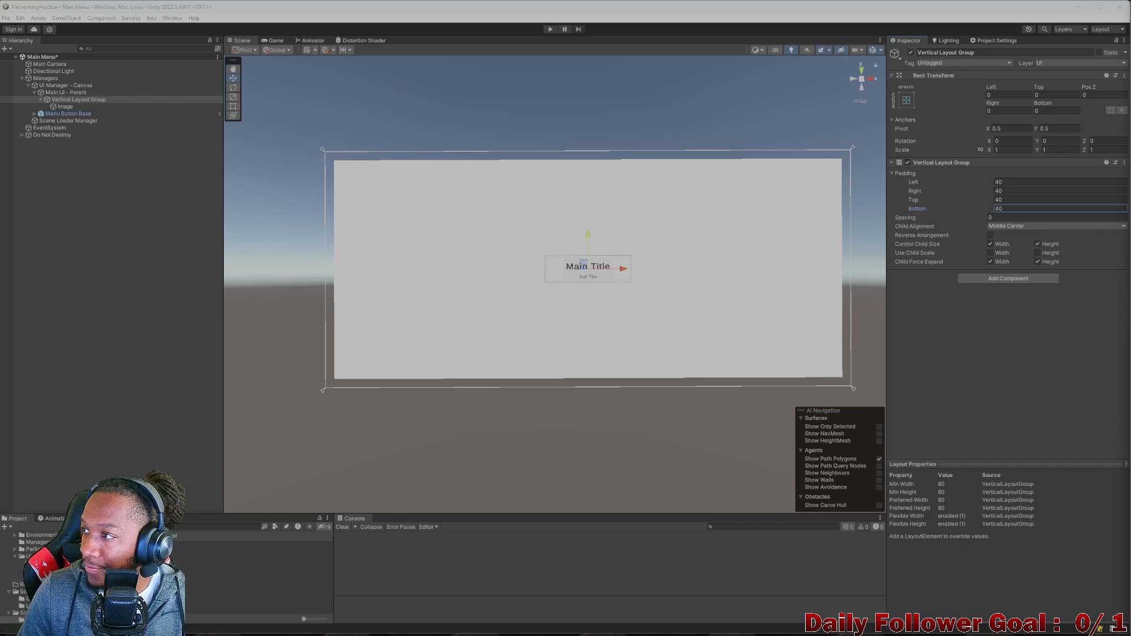
pyautogui.click(64, 107)
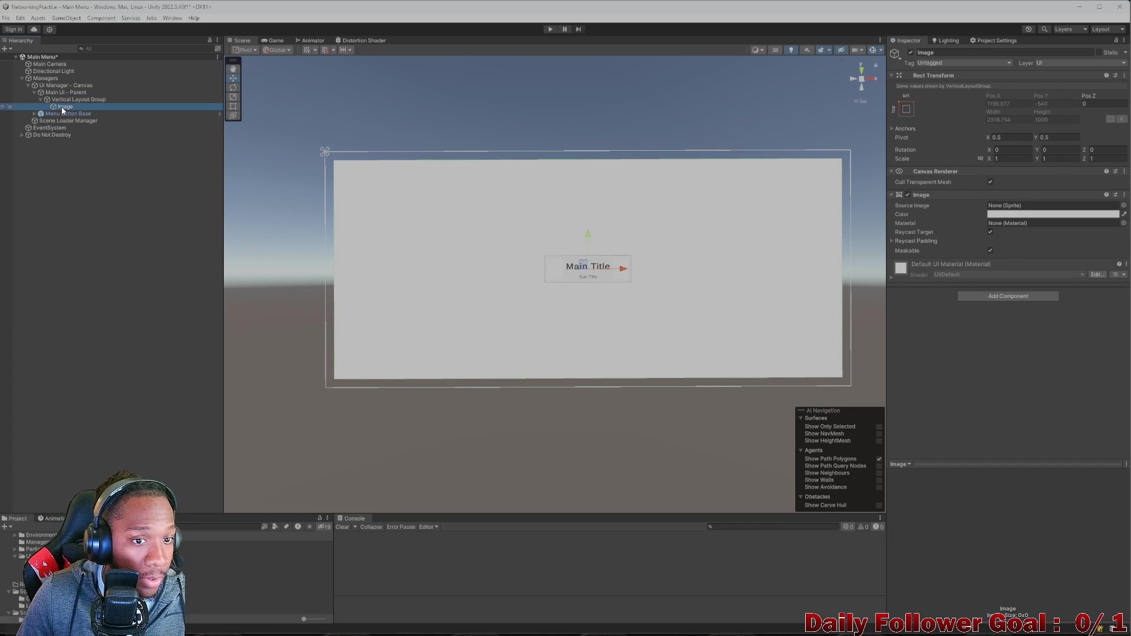
# - Remove the Image object and prefix the Vertical Layout Group's name with 'Main Parent - '
pyautogui.press('Delete')
pyautogui.click(69, 98)
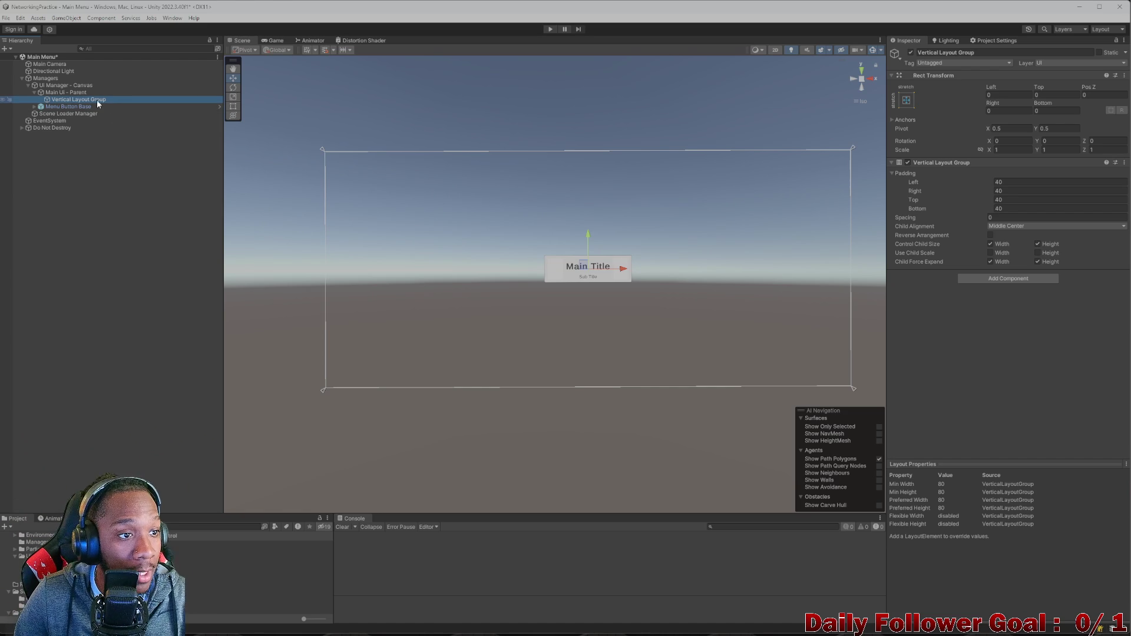
pyautogui.click(1000, 52)
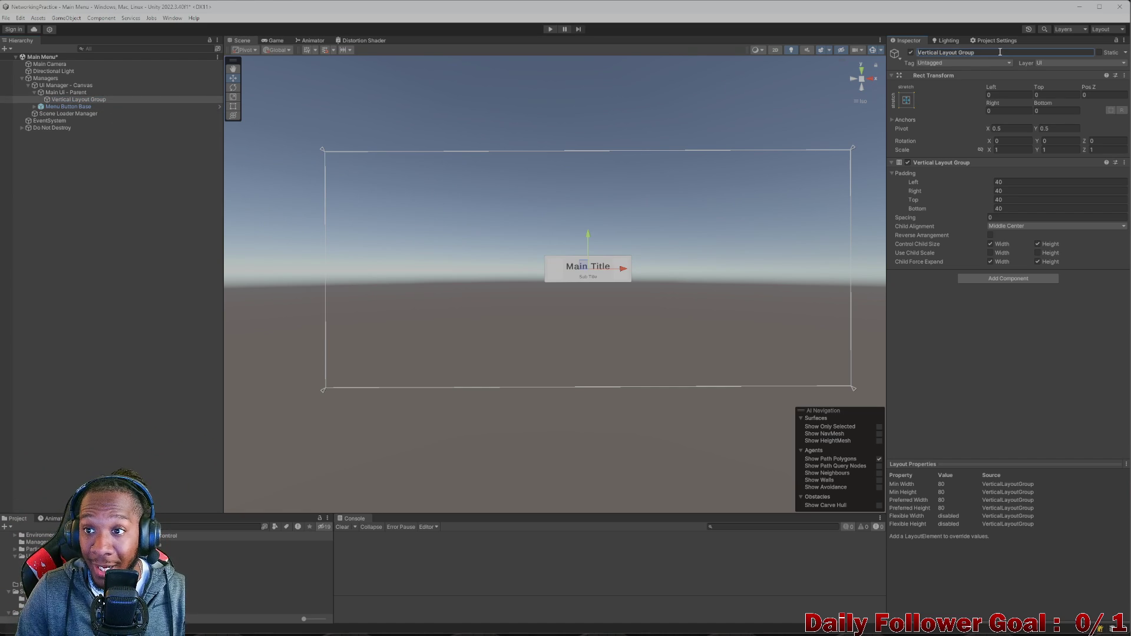
pyautogui.press('Home')
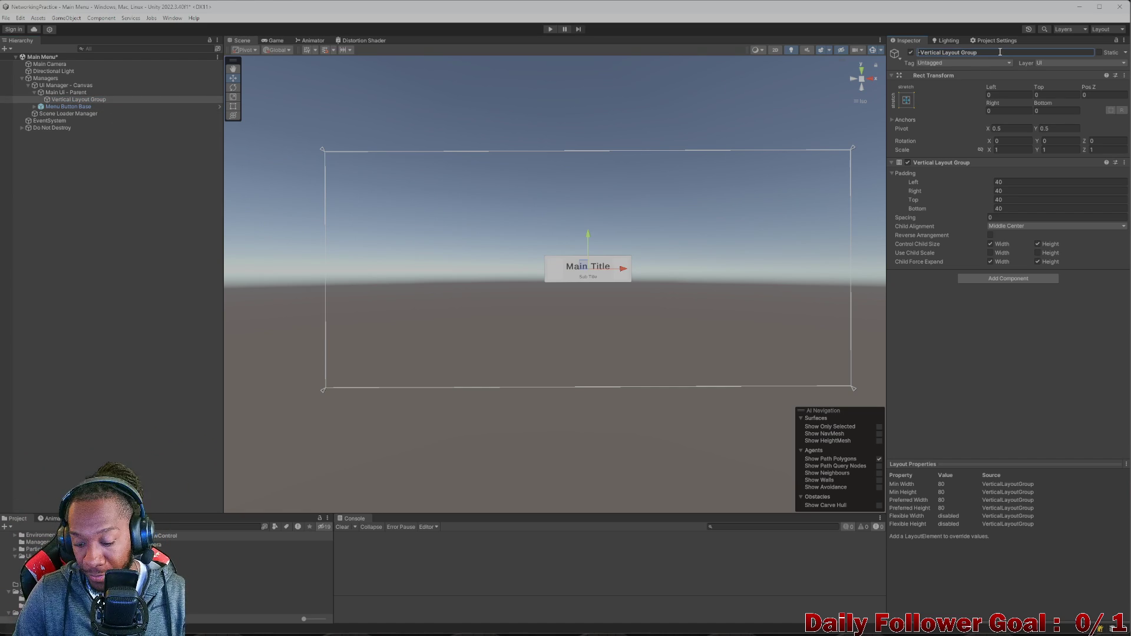
pyautogui.write('P')
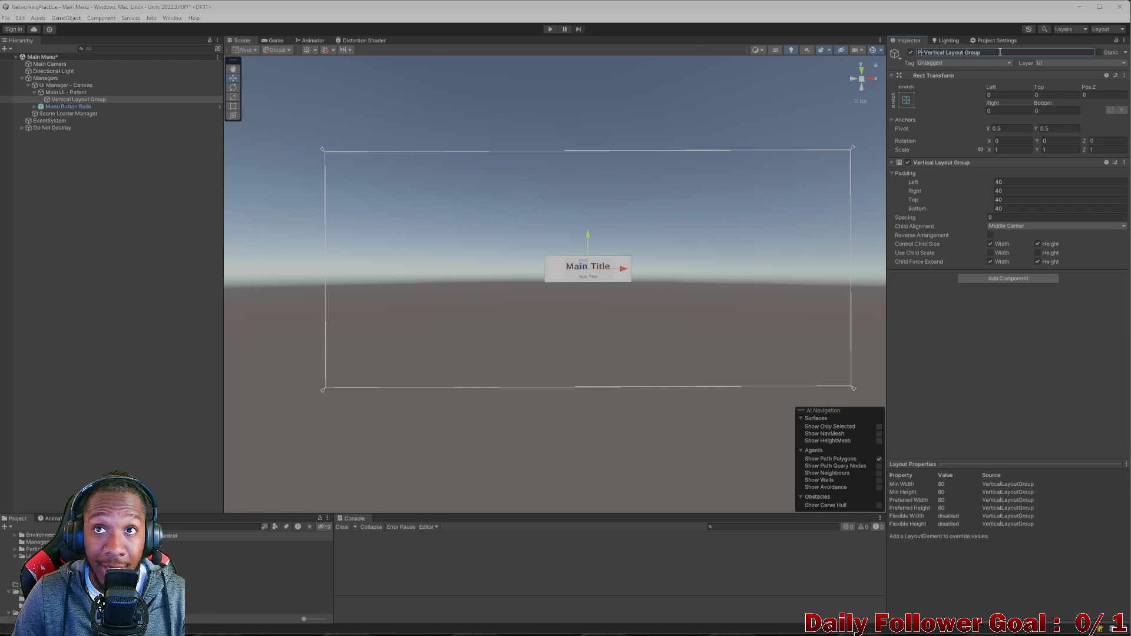
pyautogui.press('BackSpace')
pyautogui.write('Main Pat')
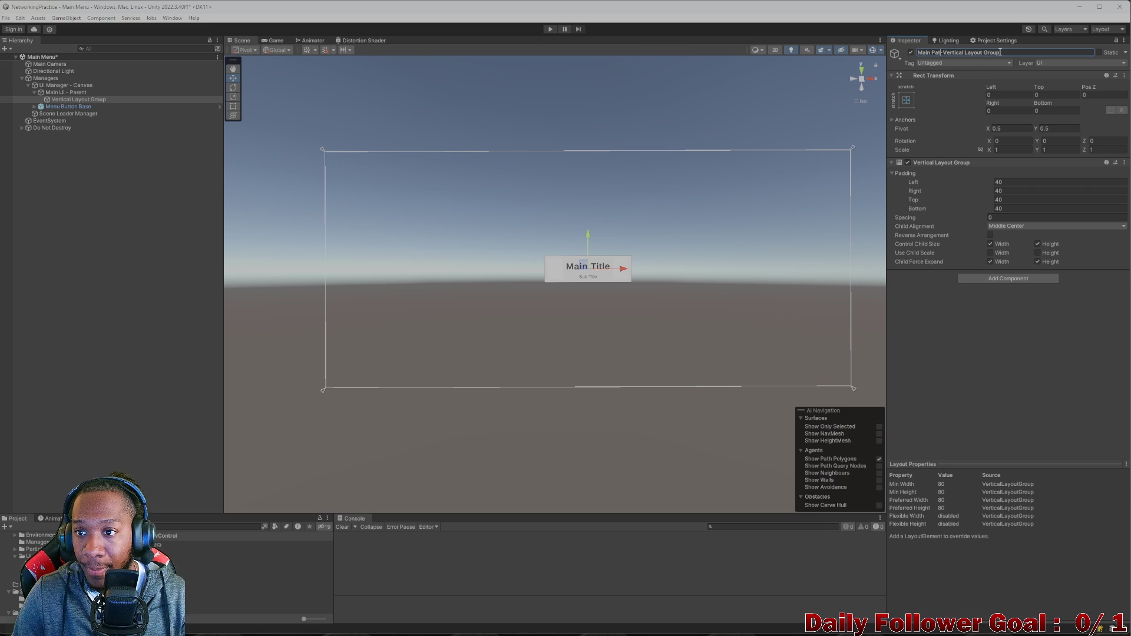
pyautogui.write('ent')
pyautogui.press('Return')
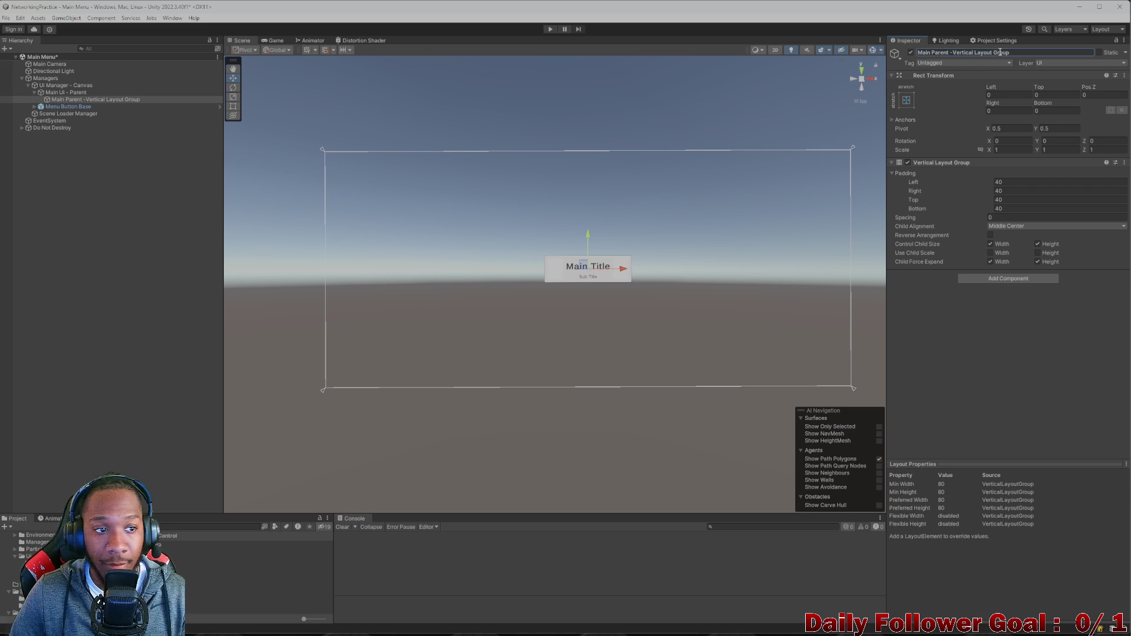
pyautogui.click(99, 100)
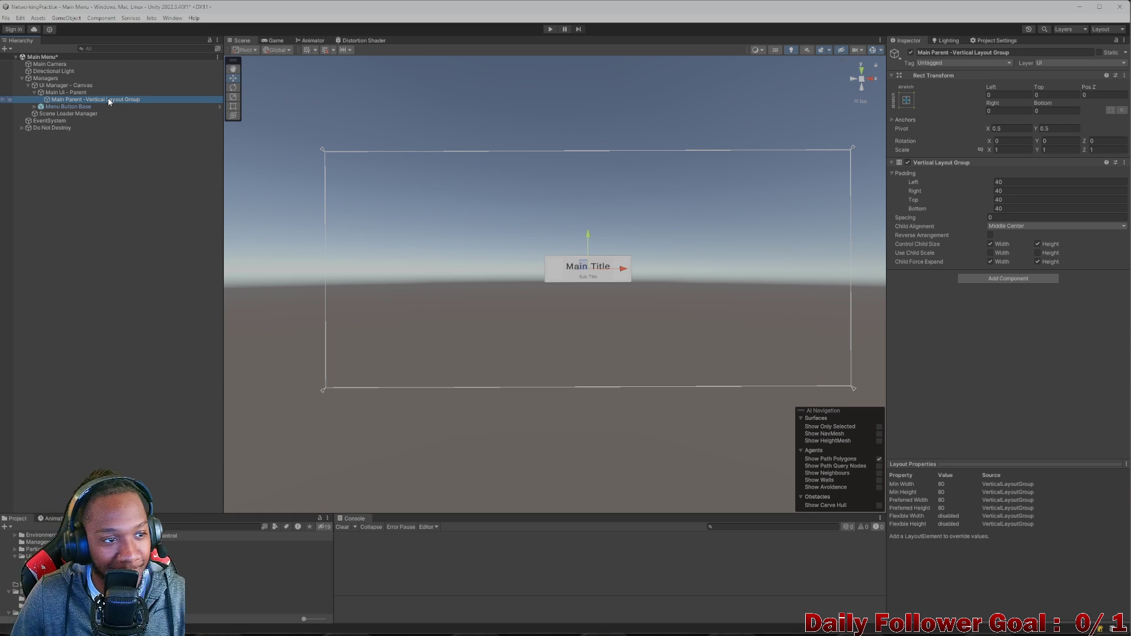
# - Create an empty child GameObject under Main Parent
pyautogui.rightClick(108, 98)
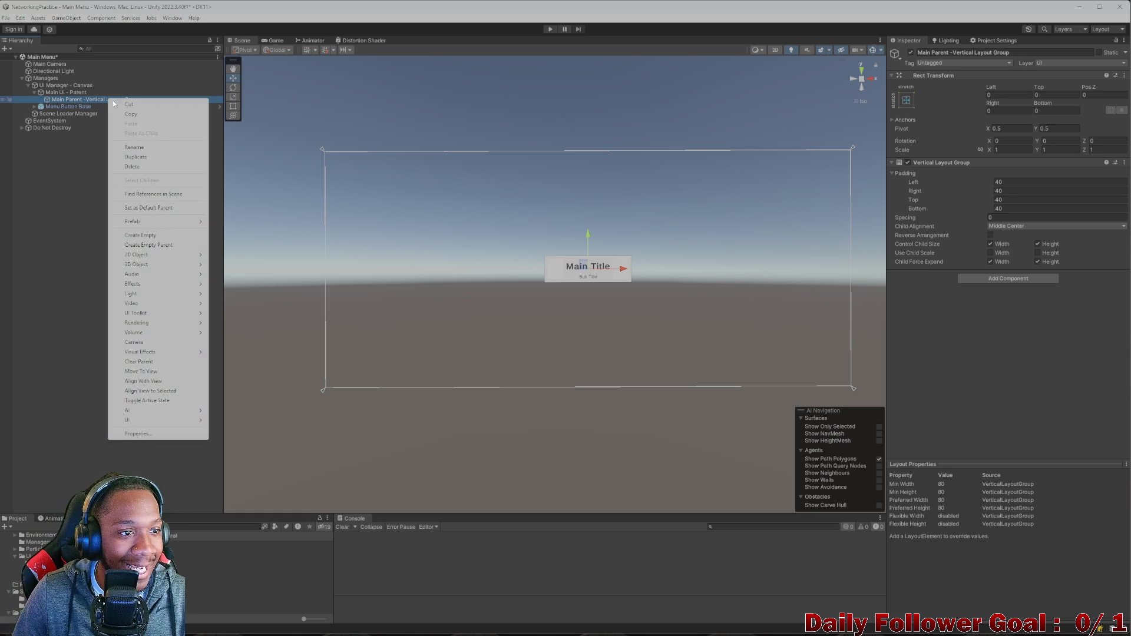
pyautogui.click(154, 235)
pyautogui.click(972, 54)
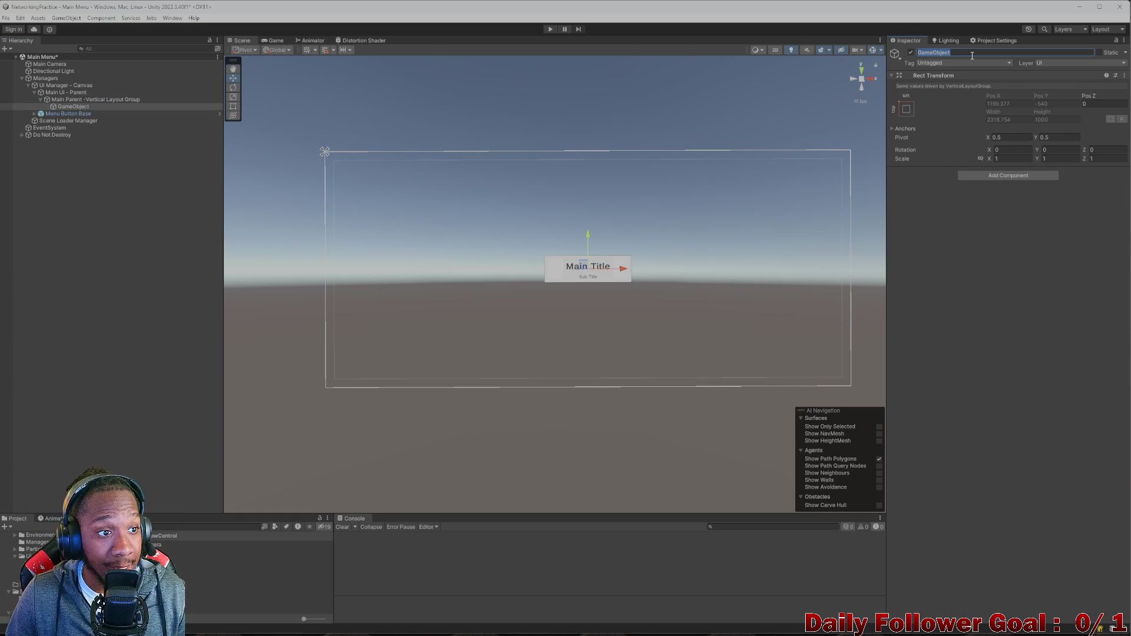
pyautogui.click(98, 99)
pyautogui.click(160, 107)
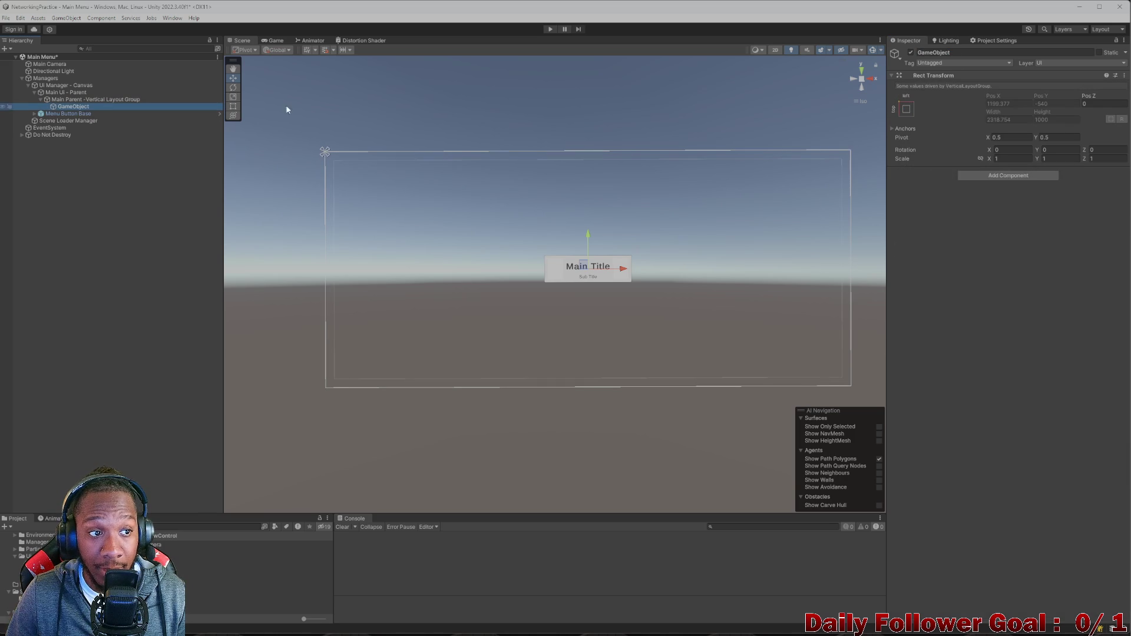
# - Name it 'Top - Horizontal Layout Group' and add a Horizontal Layout Group component
pyautogui.click(974, 52)
pyautogui.press('BackSpace')
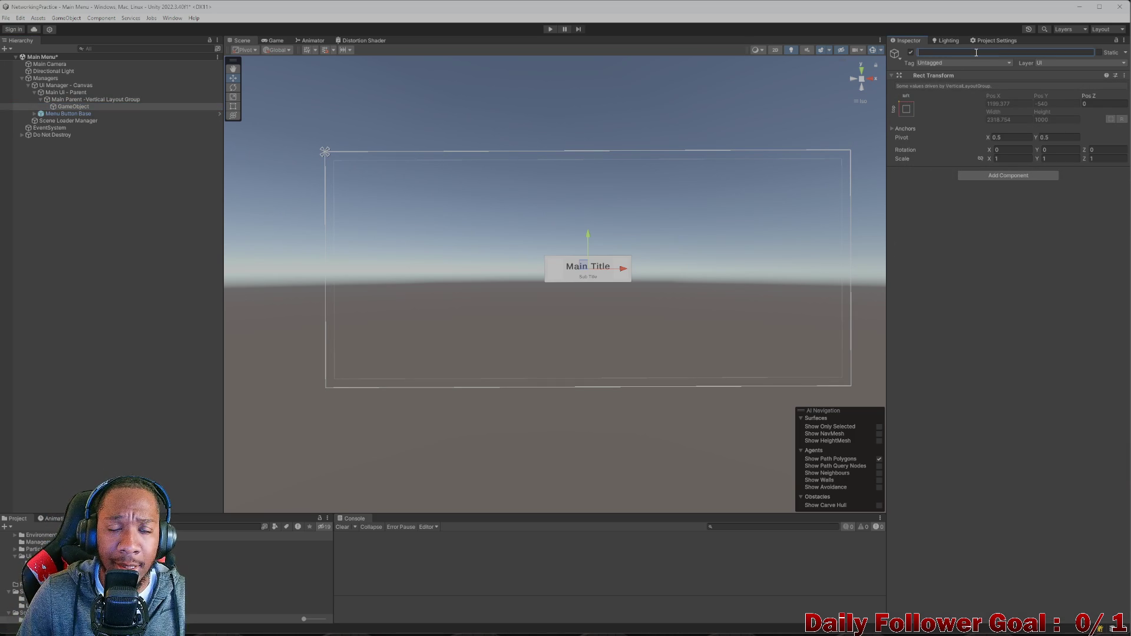
pyautogui.write('To')
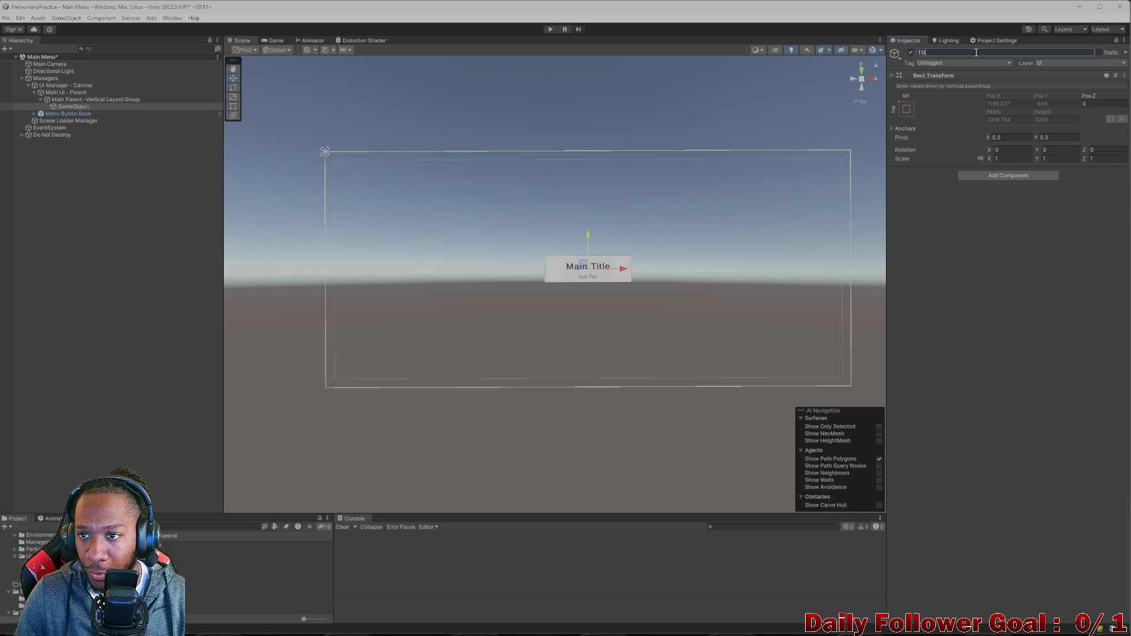
pyautogui.write('op')
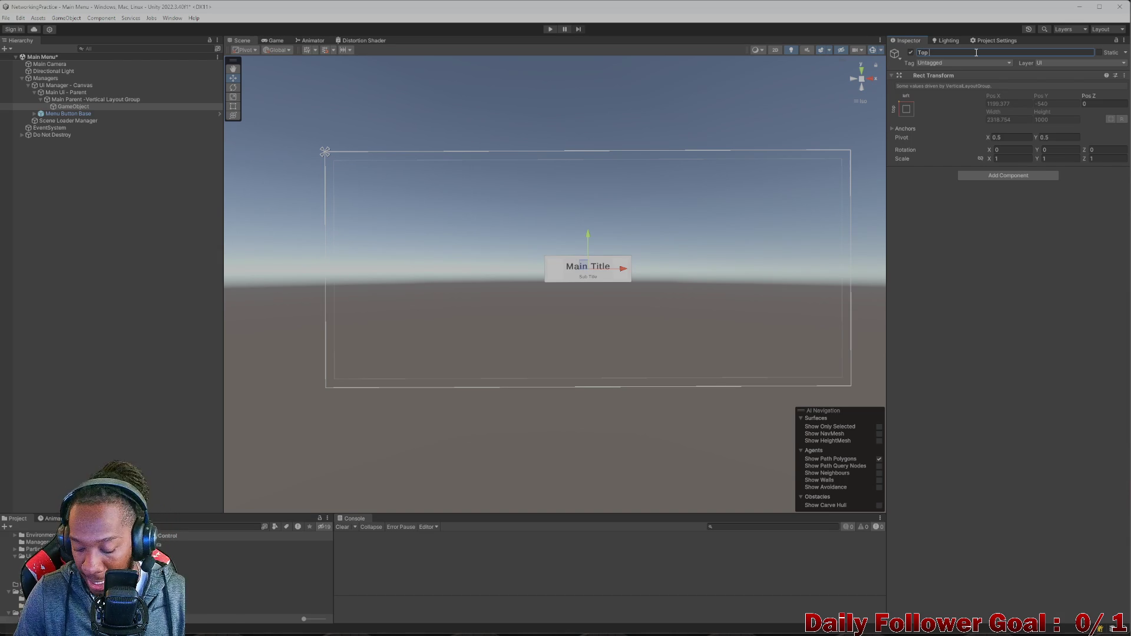
pyautogui.write(' Horiz')
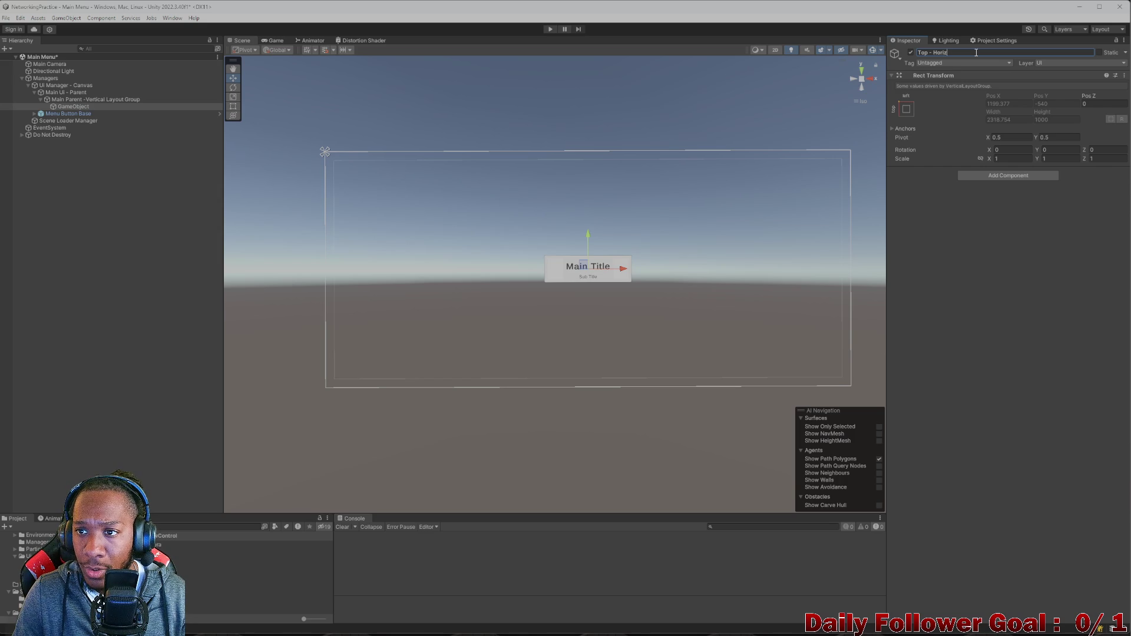
pyautogui.press('Return')
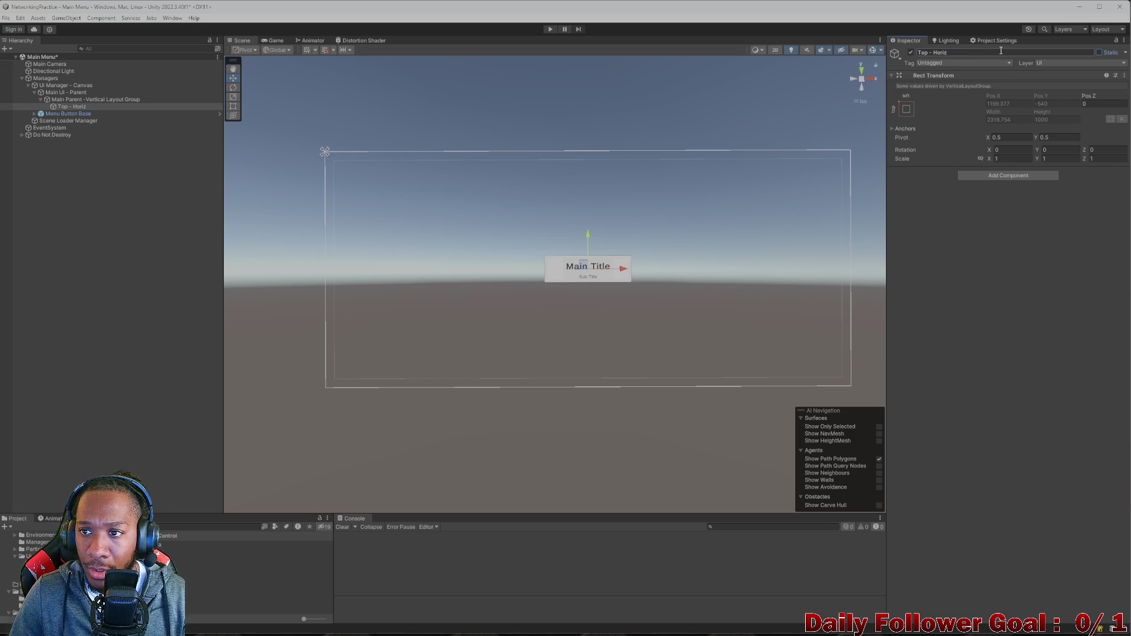
pyautogui.click(990, 52)
pyautogui.click(990, 53)
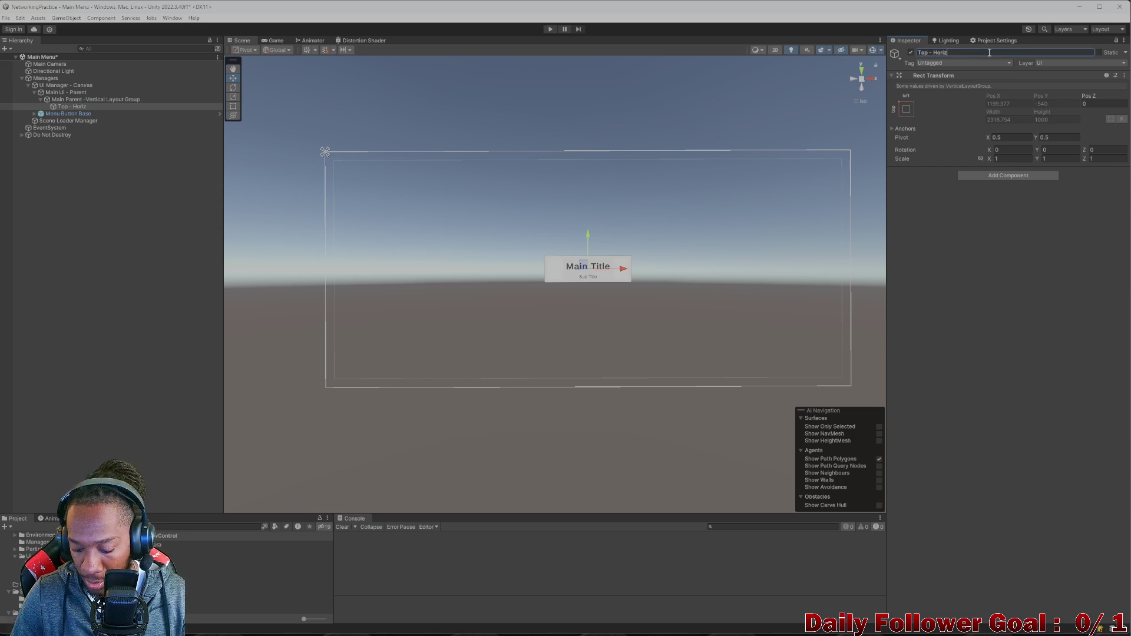
pyautogui.write('ontal Layout')
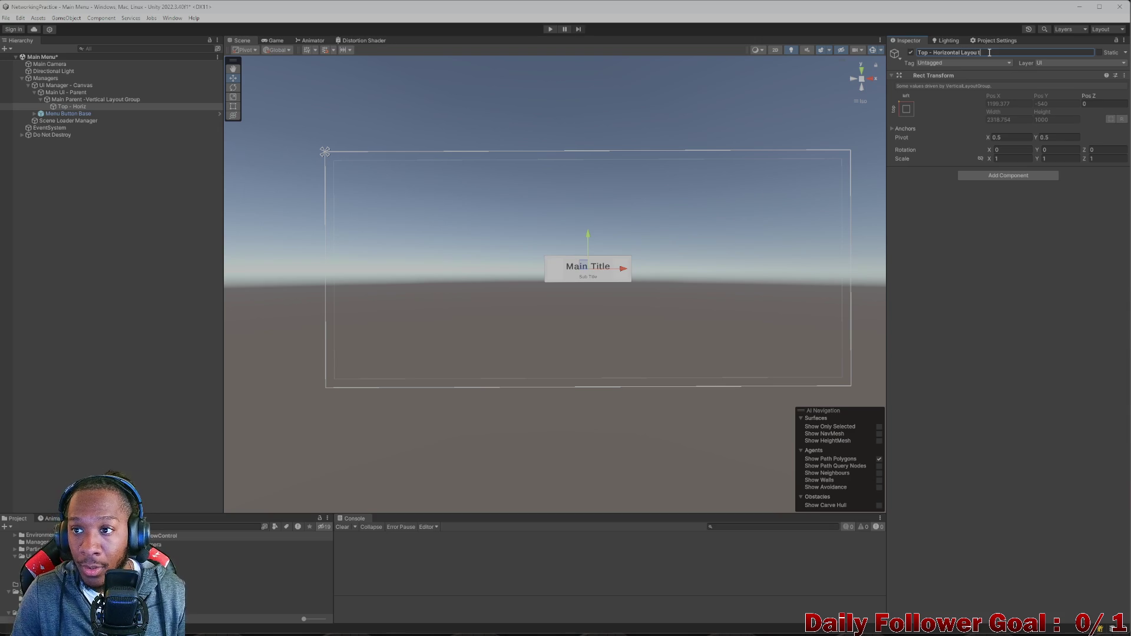
pyautogui.write(' Gr')
pyautogui.press('BackSpace')
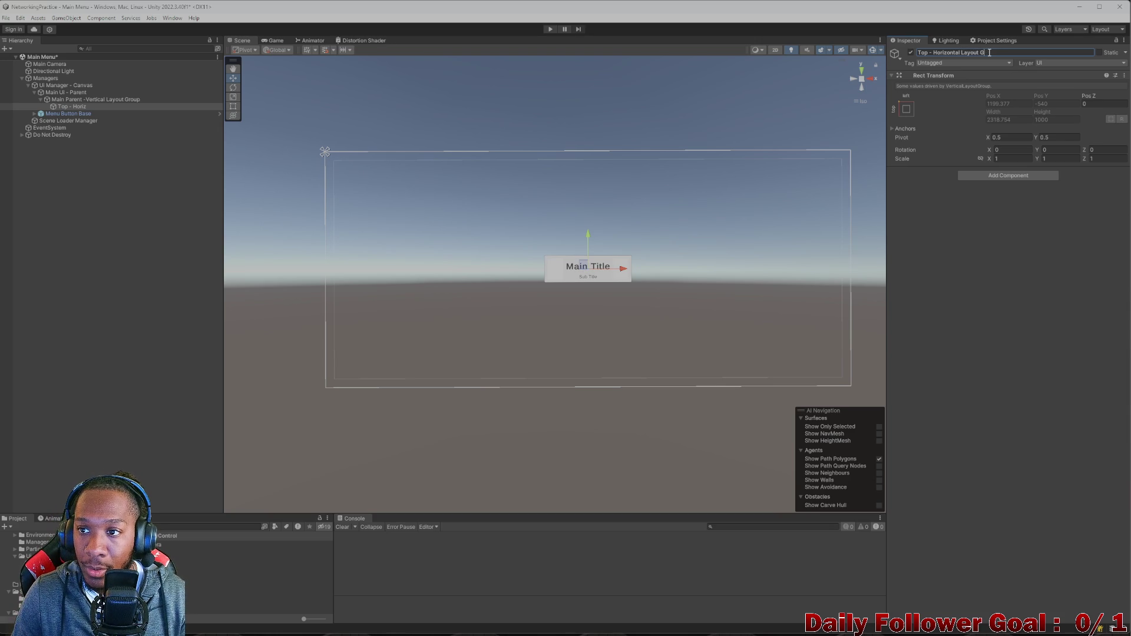
pyautogui.press('Return')
pyautogui.click(991, 175)
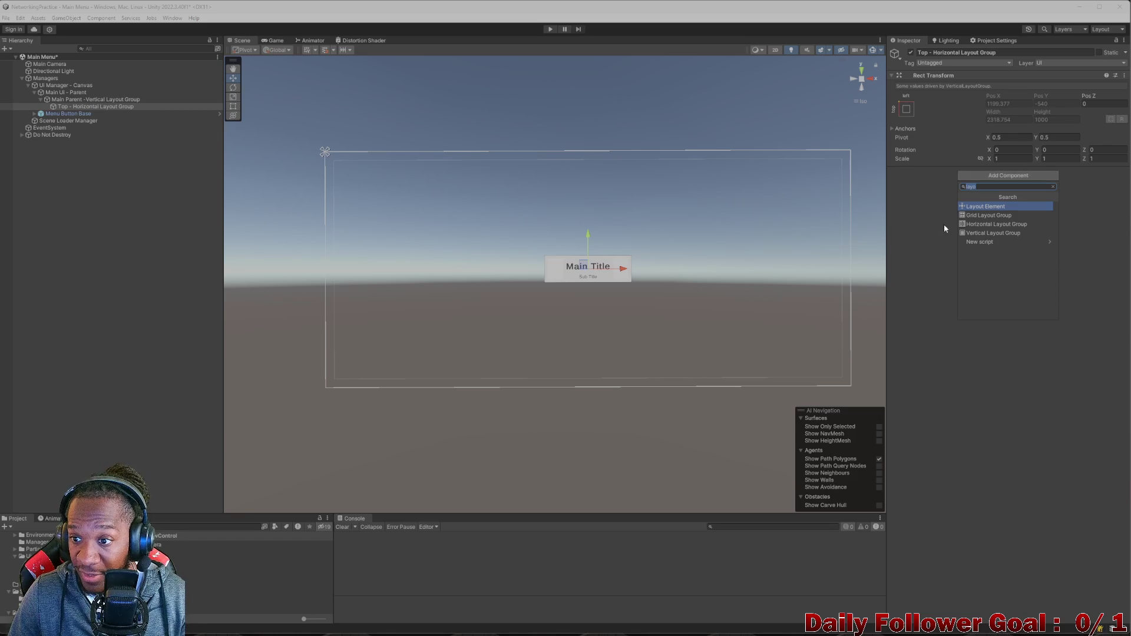
pyautogui.click(970, 224)
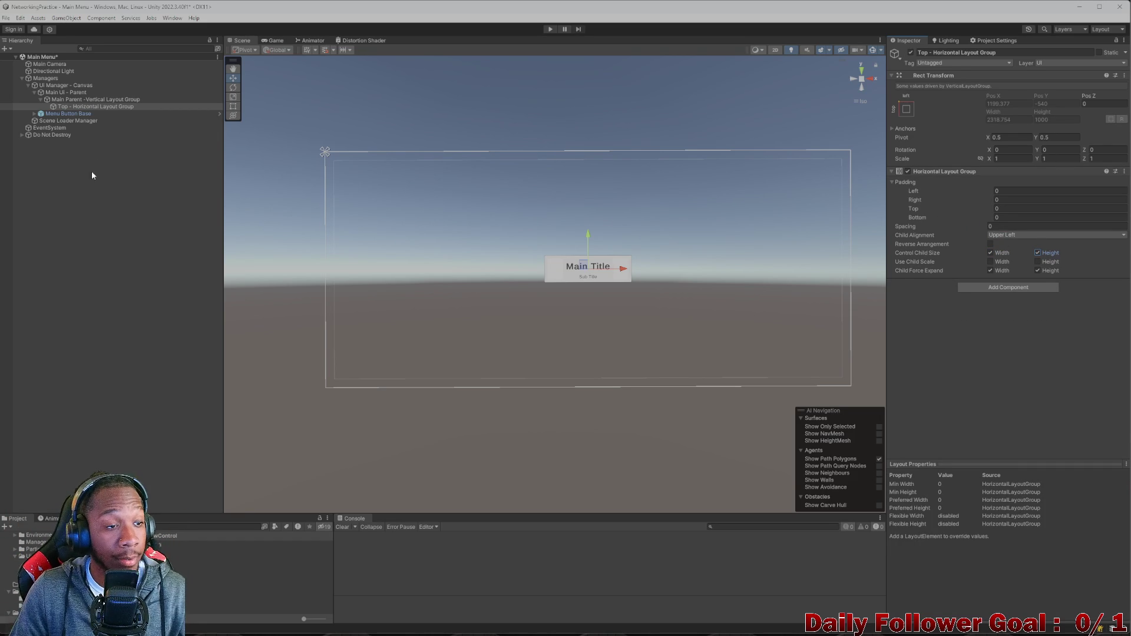
# - Duplicate the Top row and rename the copy 'Middle - Horizontal Layout Group'
pyautogui.click(95, 99)
pyautogui.click(96, 107)
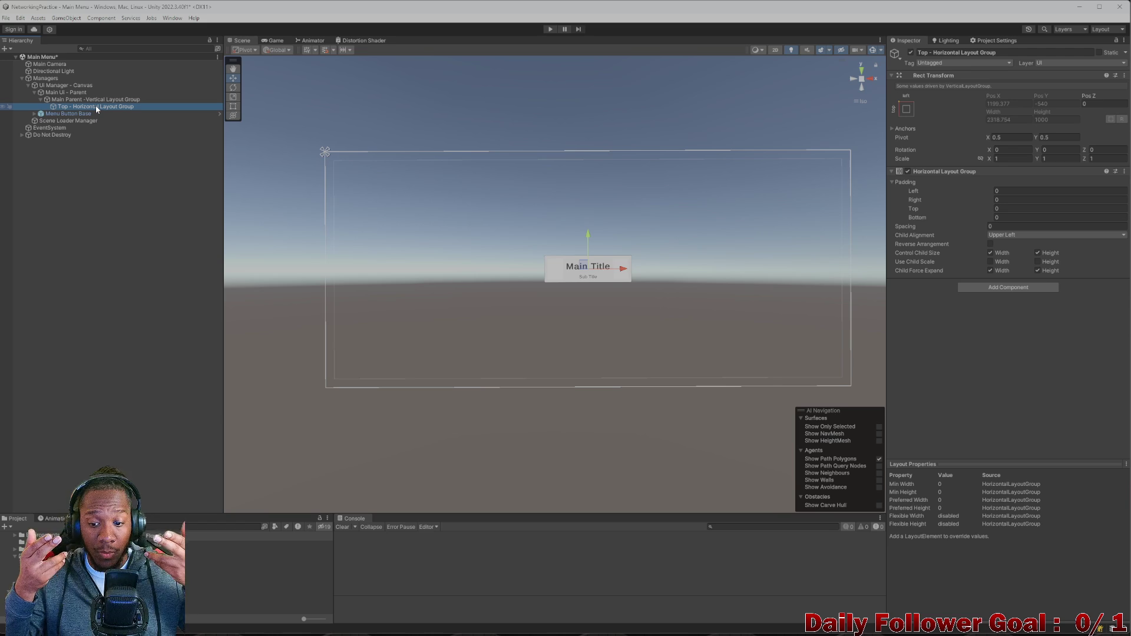
pyautogui.press('Up')
pyautogui.press('Up')
pyautogui.press('Down')
pyautogui.press('Down')
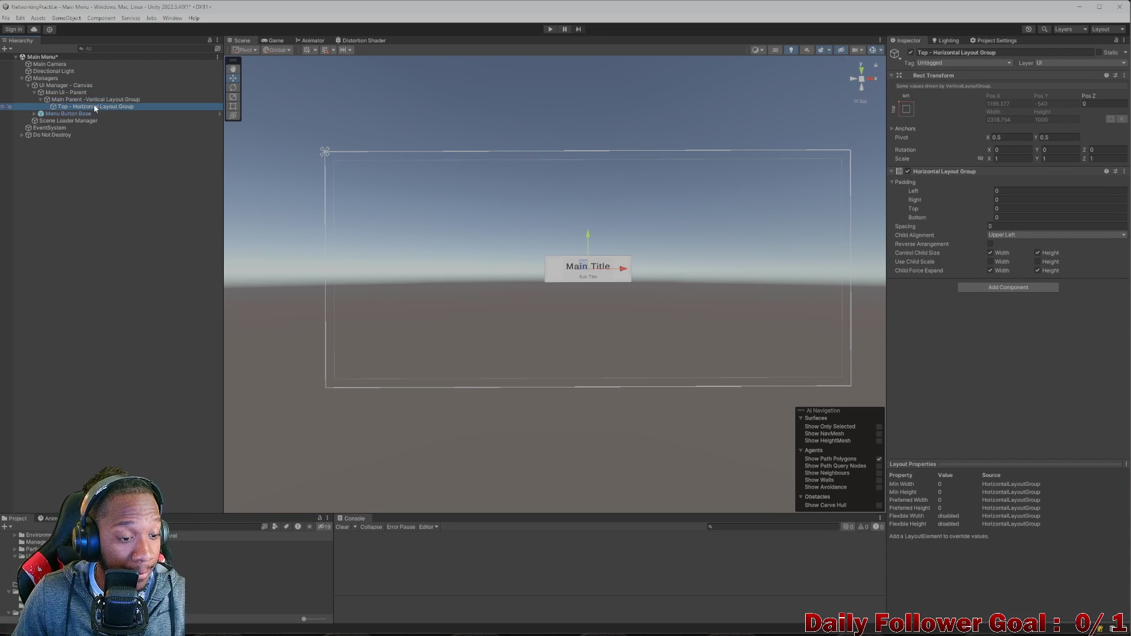
pyautogui.hotkey('ctrl', 'd')
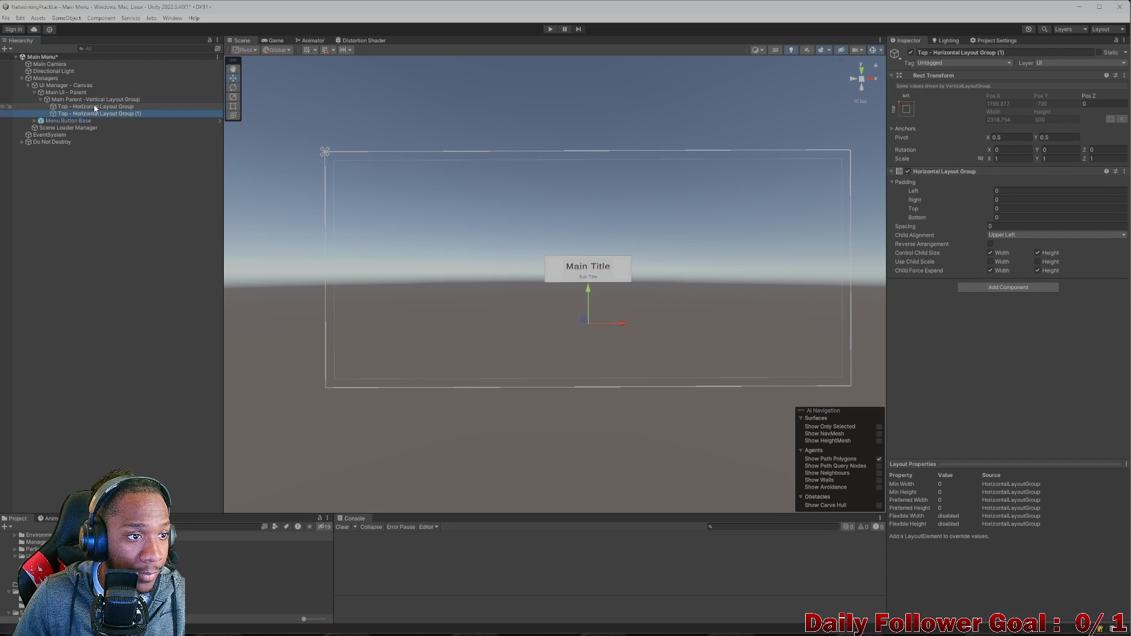
pyautogui.click(1021, 53)
pyautogui.press('BackSpace')
pyautogui.press('BackSpace')
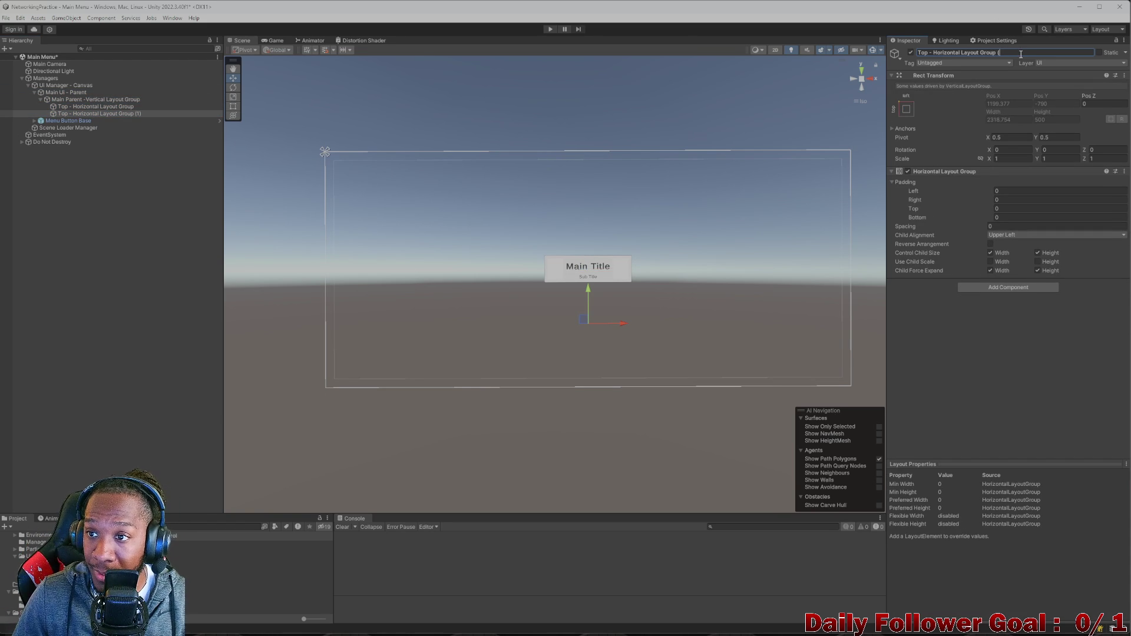
pyautogui.press('Home')
pyautogui.hotkey('ctrl', 'shift', 'Right')
pyautogui.write('M')
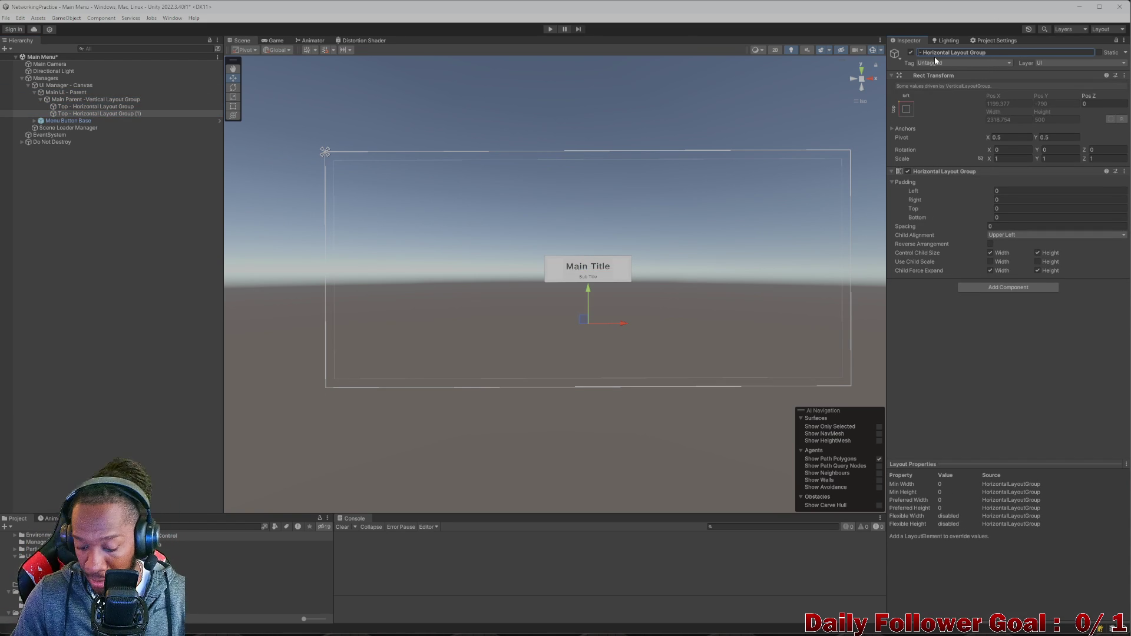
pyautogui.write('iddle')
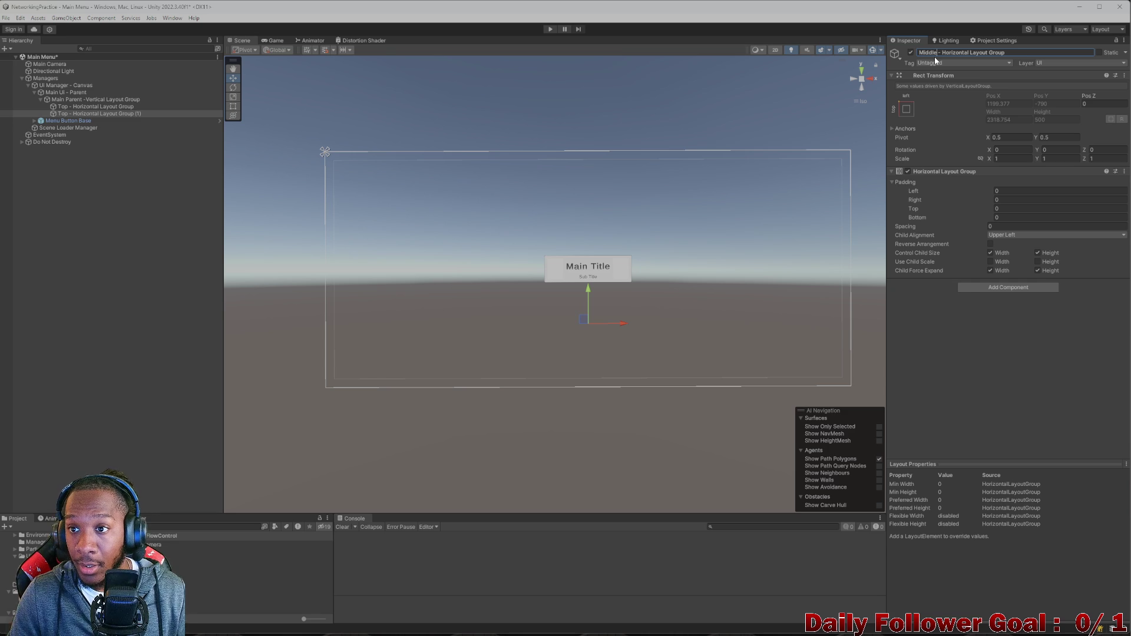
pyautogui.press('Return')
# - Duplicate the Middle row and rename the copy 'Bottom - Horizontal Layout Group'
pyautogui.click(94, 107)
pyautogui.click(90, 115)
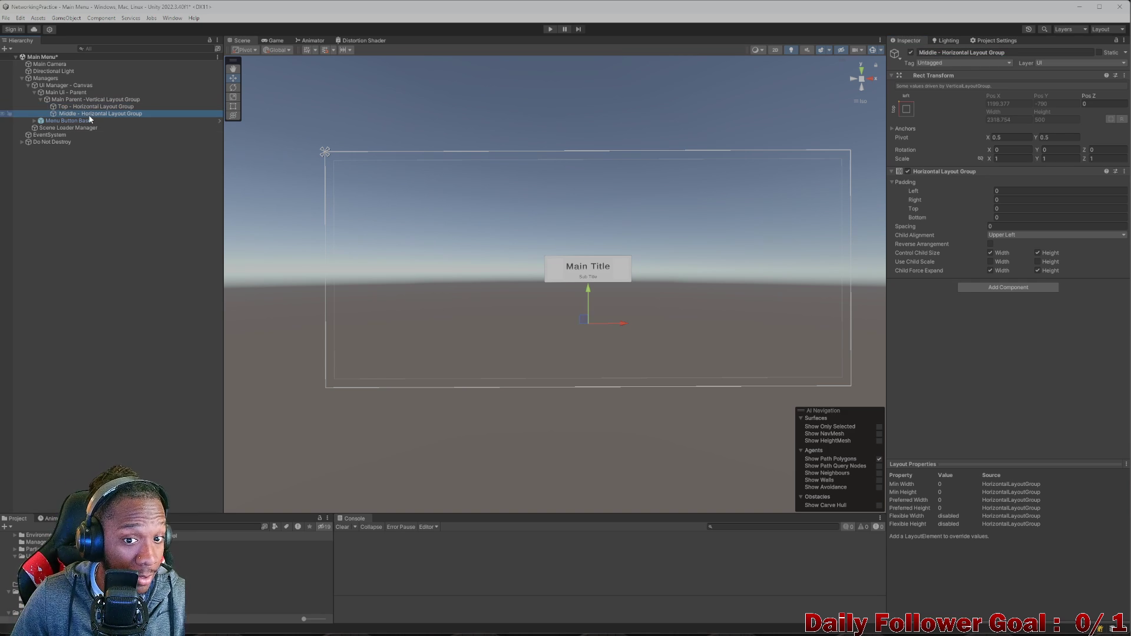
pyautogui.hotkey('ctrl', 'd')
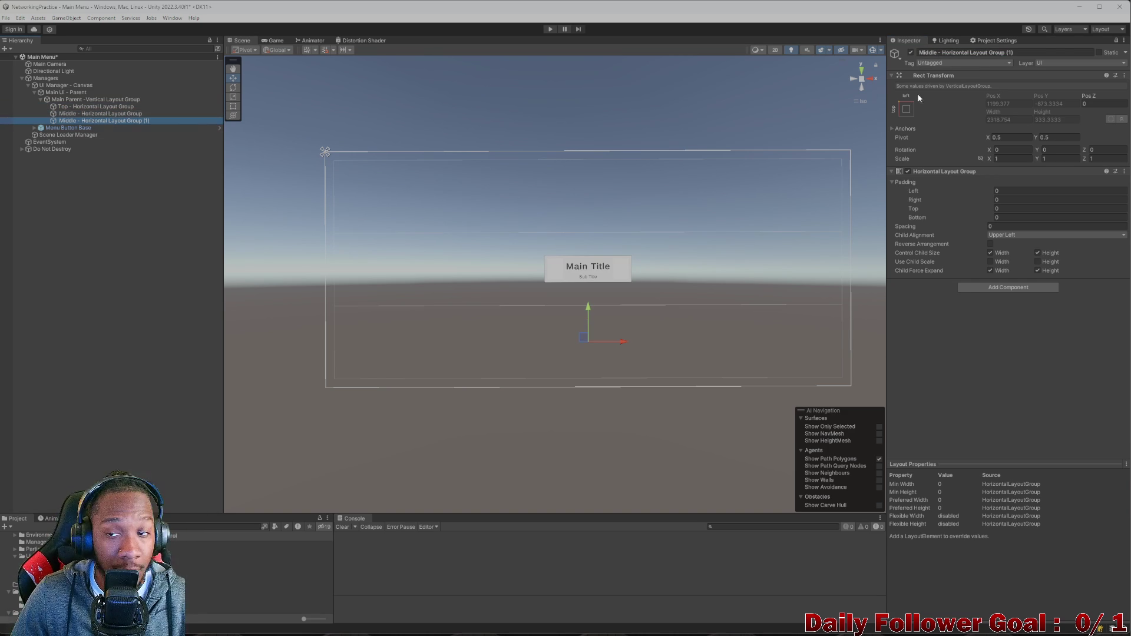
pyautogui.click(1047, 52)
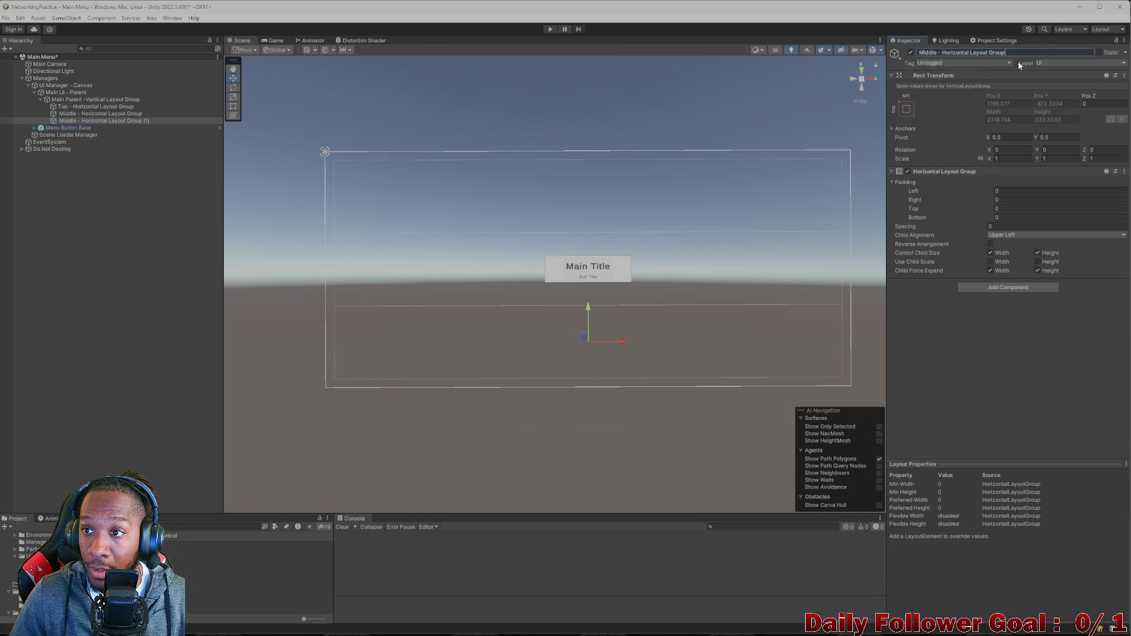
pyautogui.tripleClick(936, 53)
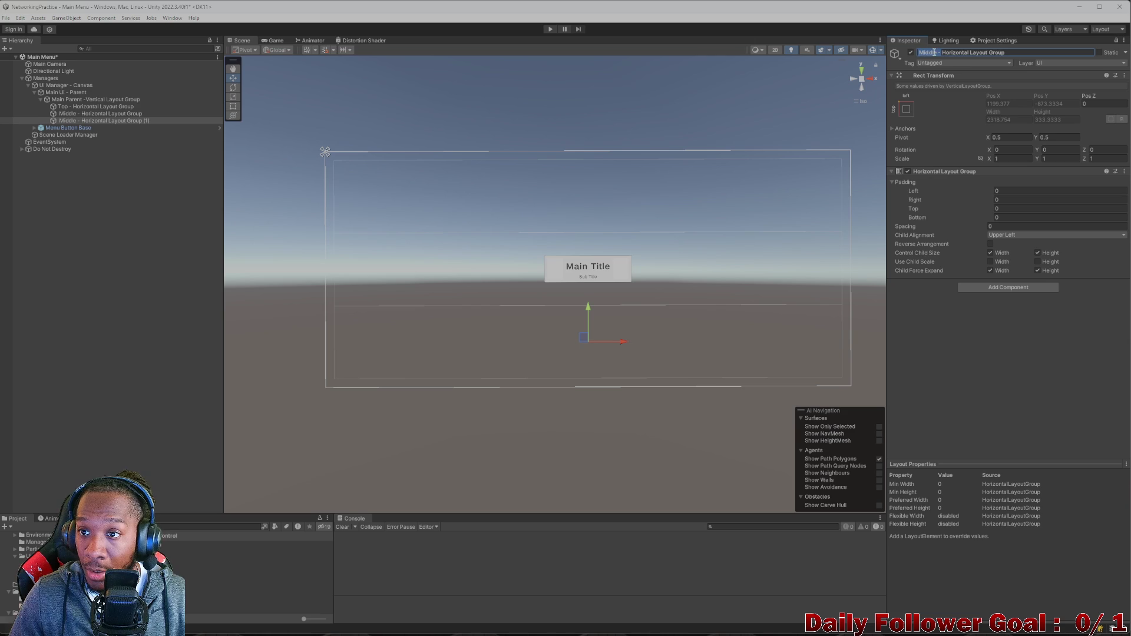
pyautogui.click(936, 53)
pyautogui.press('BackSpace')
pyautogui.press('BackSpace')
pyautogui.press('BackSpace')
pyautogui.write('Bottom')
pyautogui.press('Return')
pyautogui.click(77, 107)
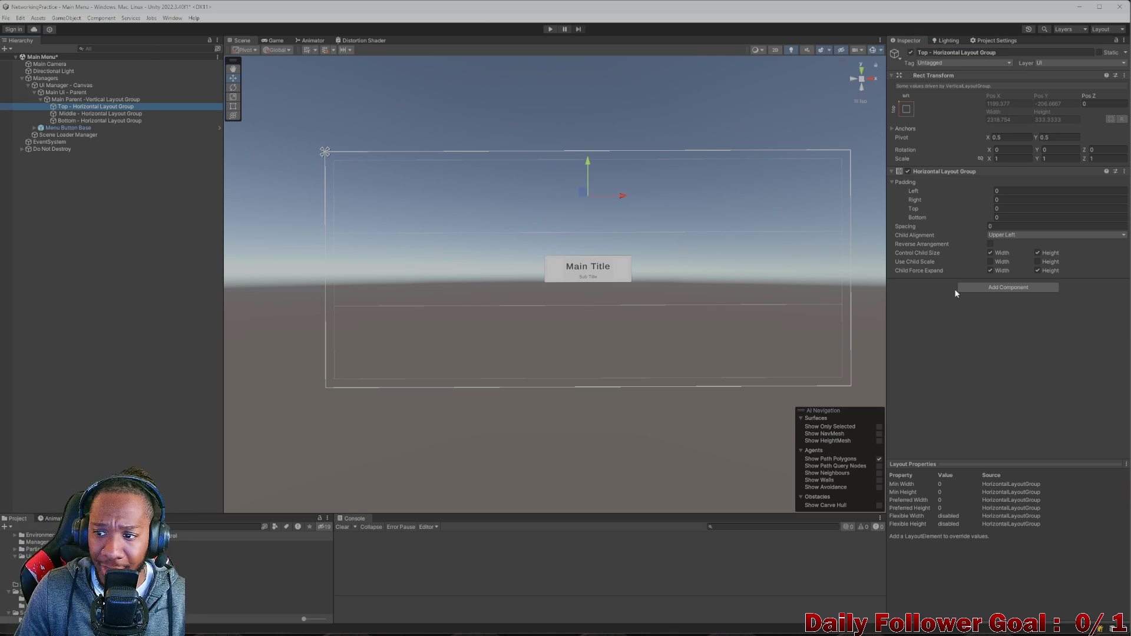
# - Add a Layout Element component to the Top layout group
pyautogui.click(999, 291)
pyautogui.click(1001, 321)
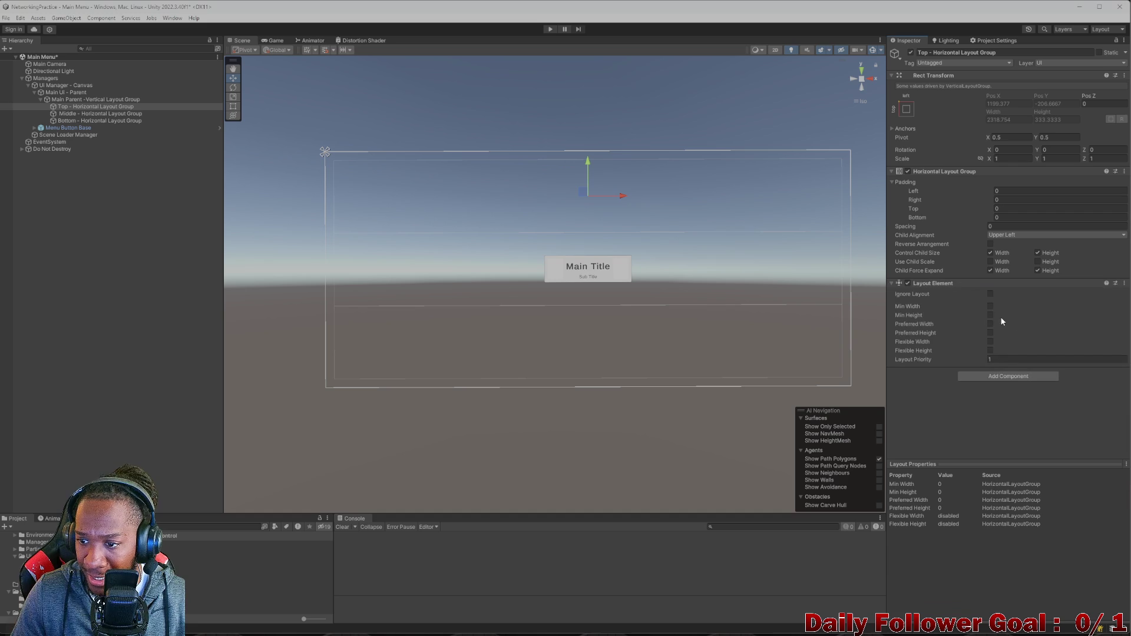
pyautogui.click(1126, 285)
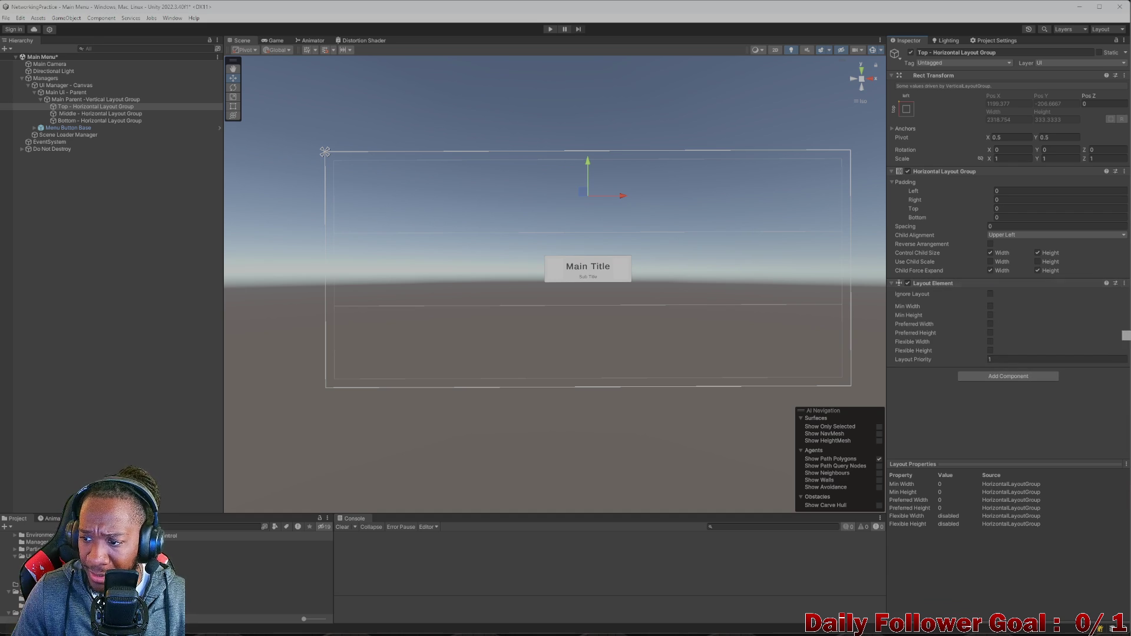
# - Select Top, Middle and Bottom together and enable Flexible Width at 1
pyautogui.click(92, 114)
pyautogui.keyDown('shift'); pyautogui.click(92, 121); pyautogui.keyUp('shift')
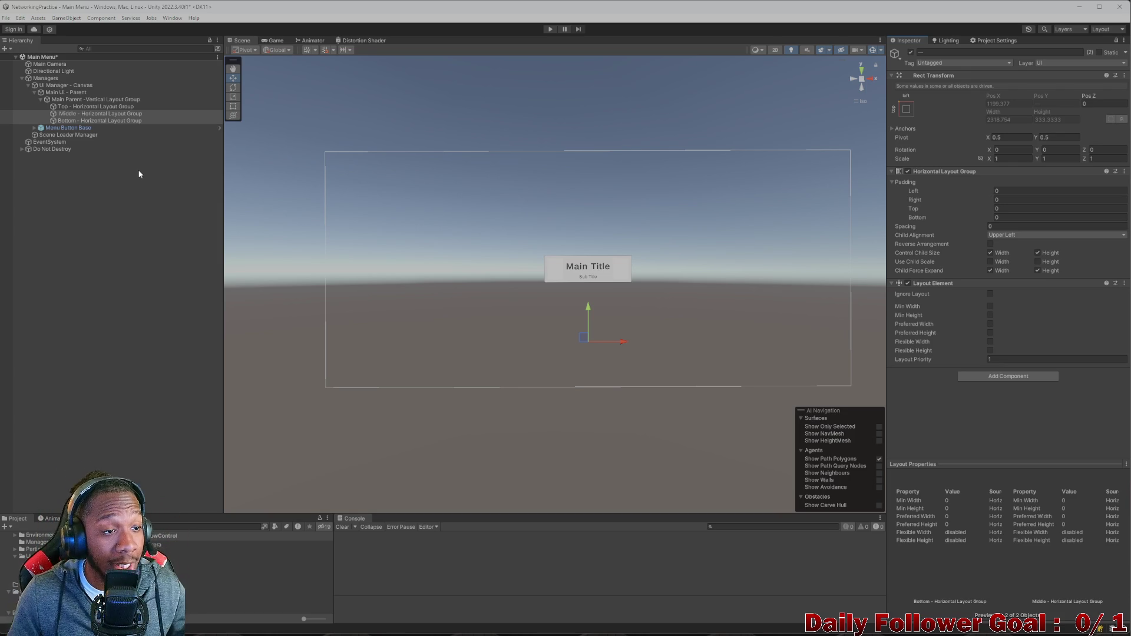
pyautogui.click(94, 107)
pyautogui.click(100, 120)
pyautogui.click(102, 107)
pyautogui.keyDown('shift'); pyautogui.click(110, 119); pyautogui.keyUp('shift')
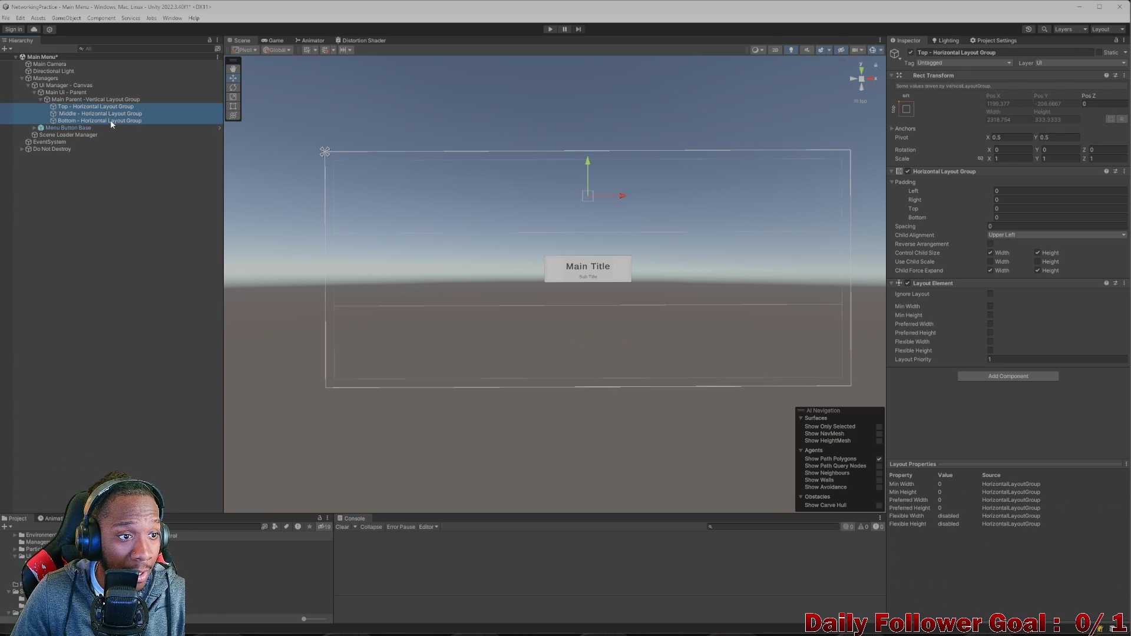
pyautogui.click(990, 342)
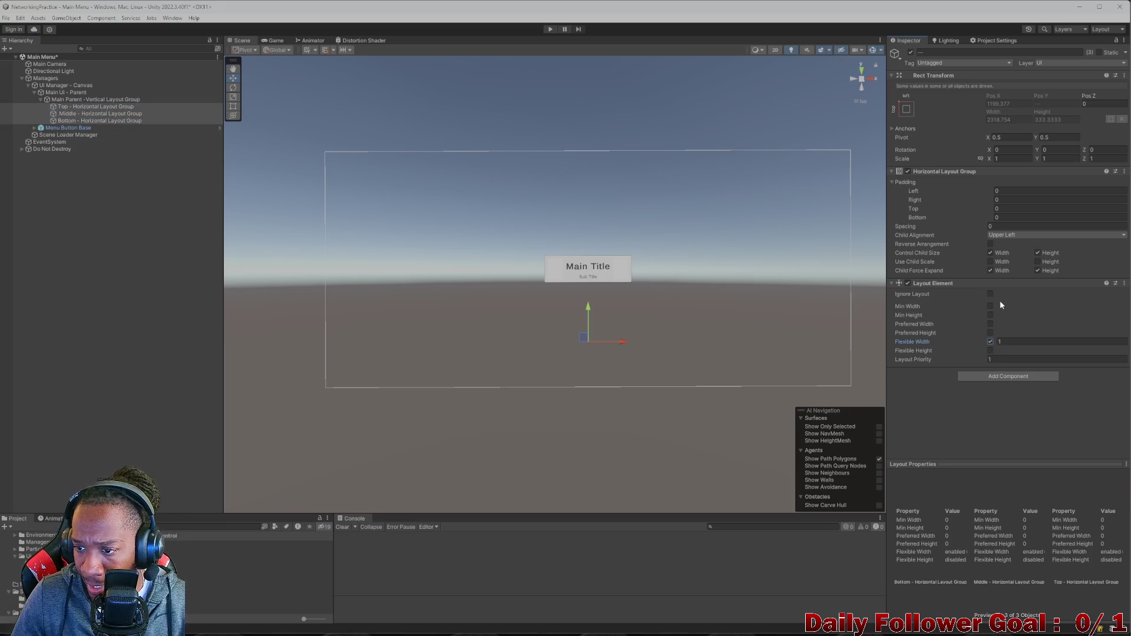
# - Select the Middle row and enable its Layout Element Preferred Height at 333.3333
pyautogui.click(76, 106)
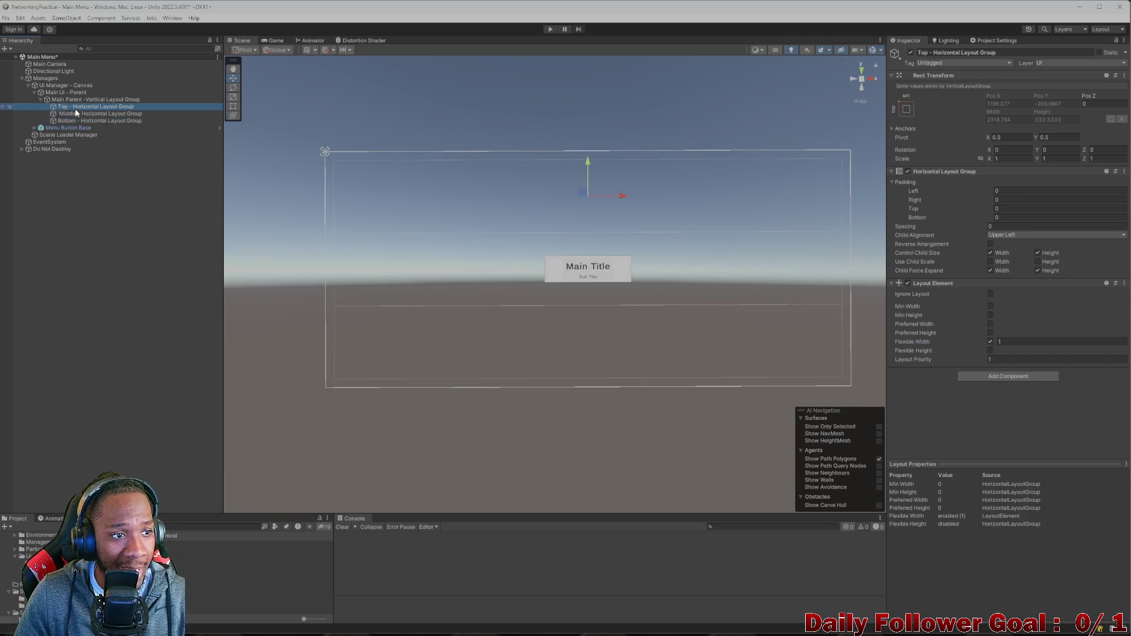
pyautogui.click(79, 114)
pyautogui.click(87, 120)
pyautogui.click(90, 107)
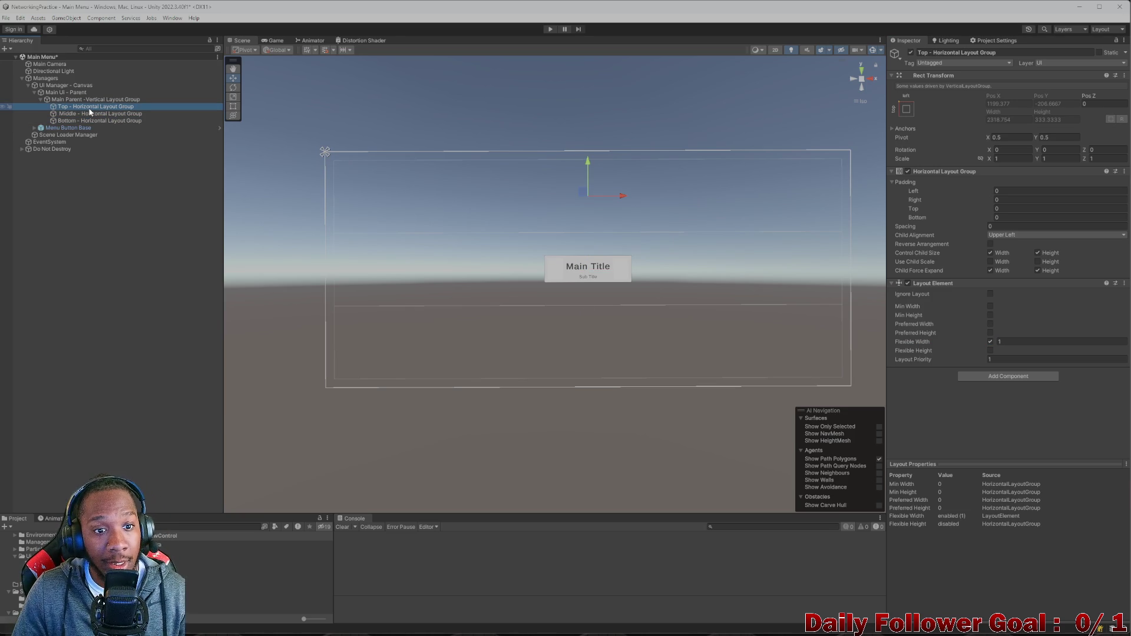
pyautogui.click(95, 114)
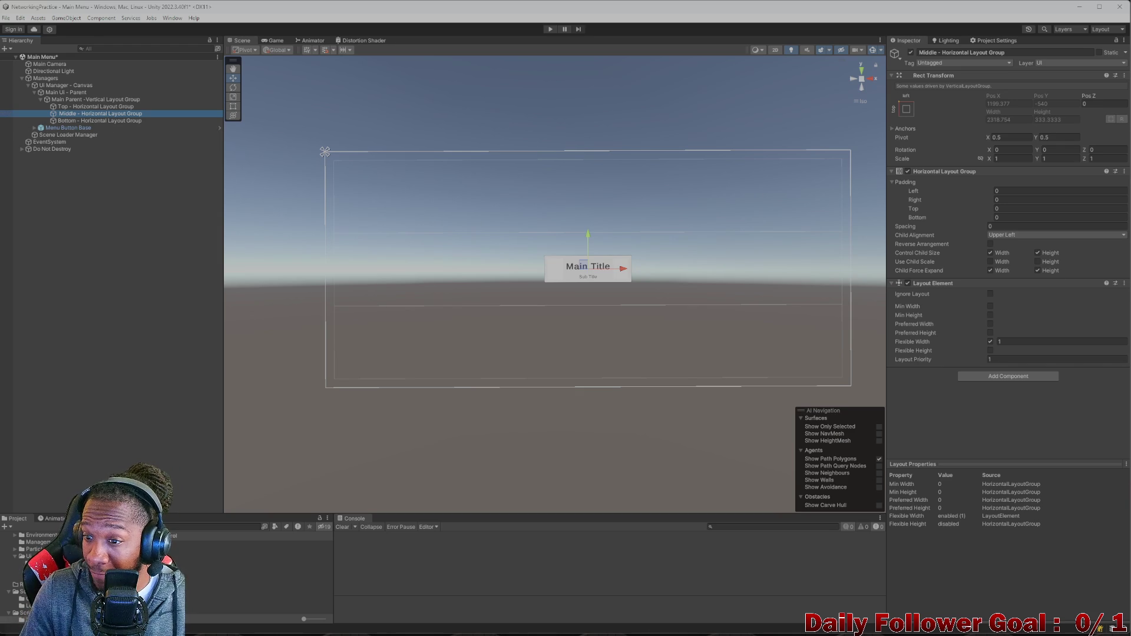
pyautogui.click(991, 333)
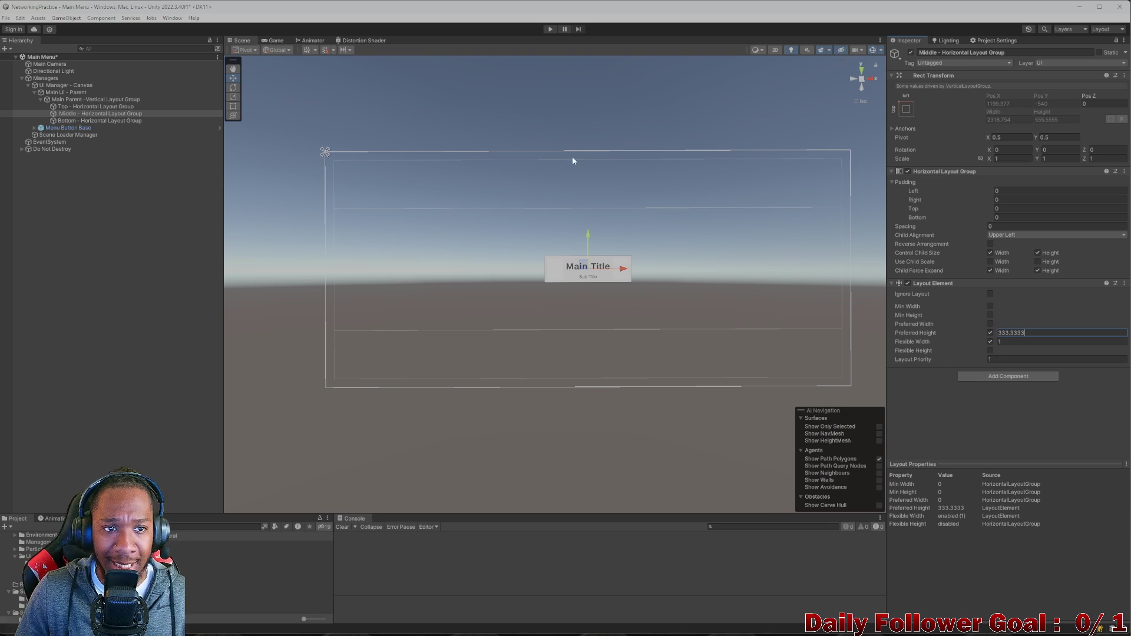
# - Preview the menu layout in the Game view at 4:3 aspect
pyautogui.click(305, 39)
pyautogui.click(281, 41)
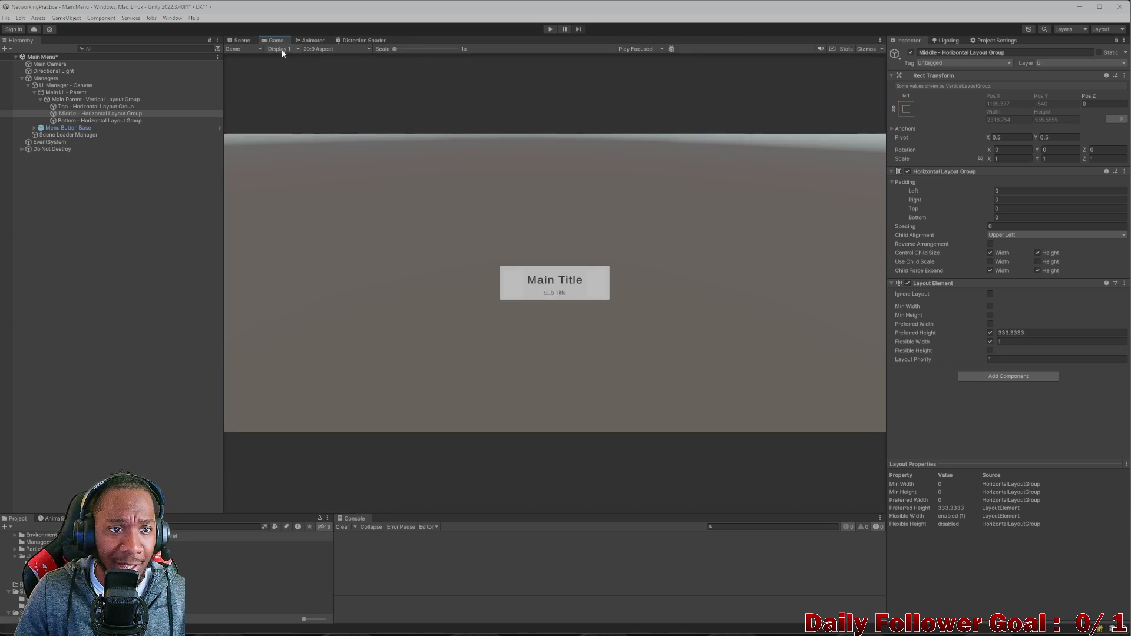
pyautogui.click(242, 40)
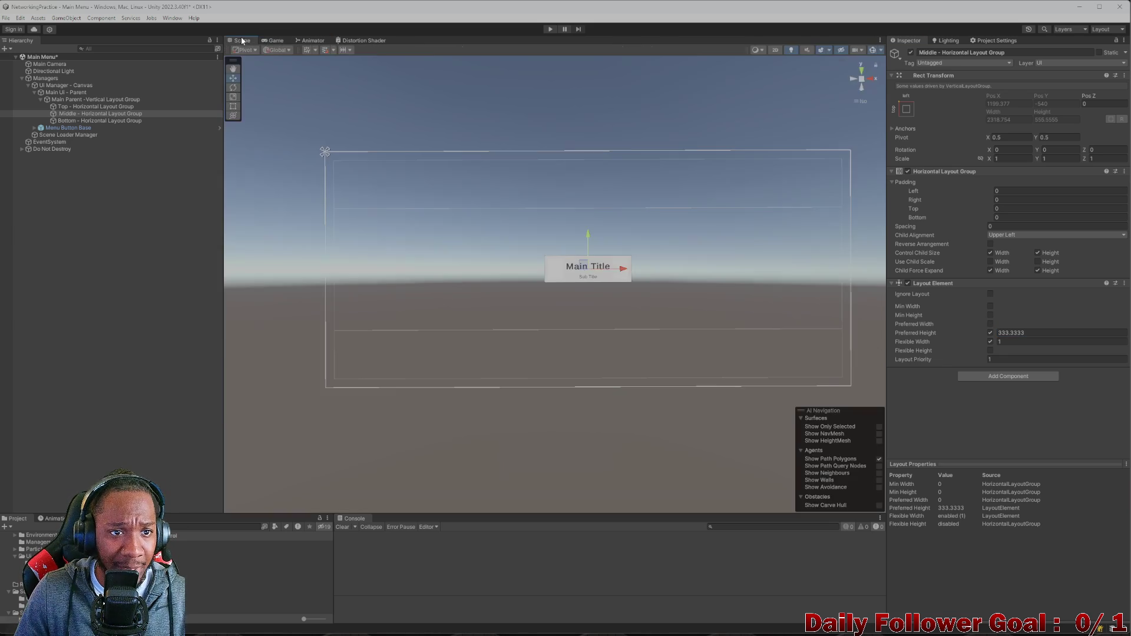
pyautogui.click(271, 40)
pyautogui.click(318, 49)
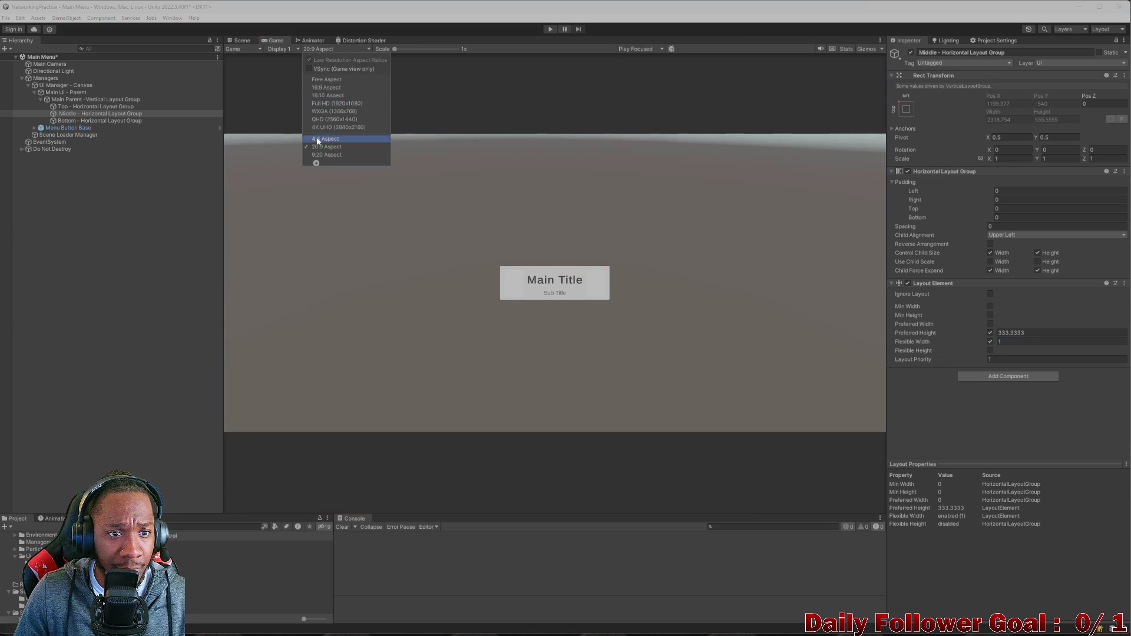
pyautogui.click(335, 140)
pyautogui.click(241, 41)
# - Preview the menu at a wider resolution, then return to the Scene view
pyautogui.scroll(-5, 419, 151)
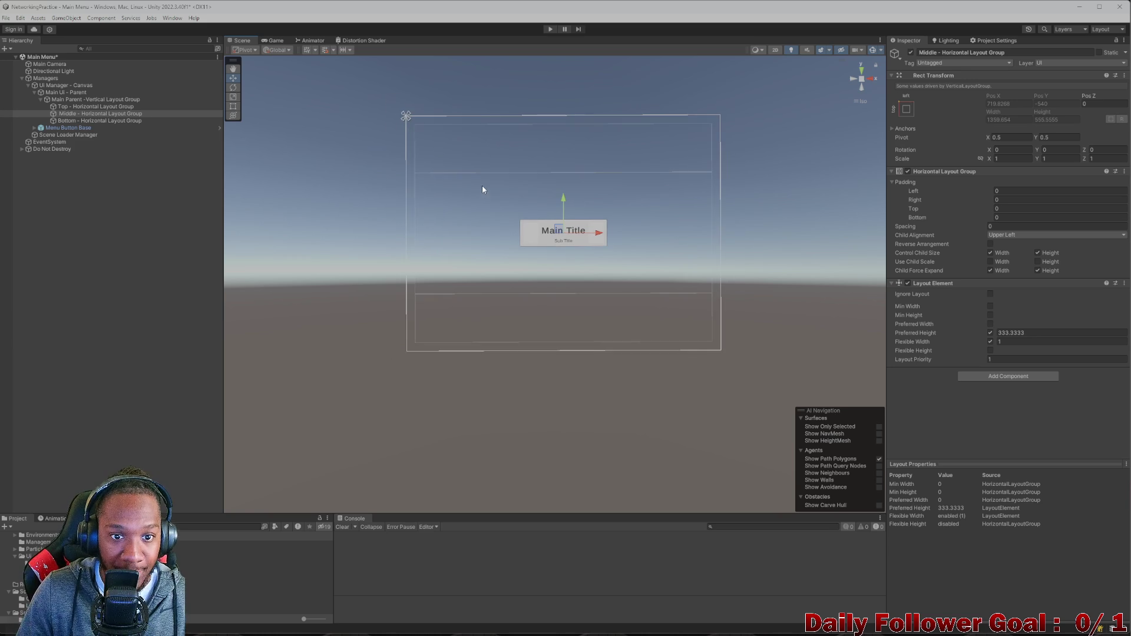
pyautogui.click(274, 40)
pyautogui.click(335, 50)
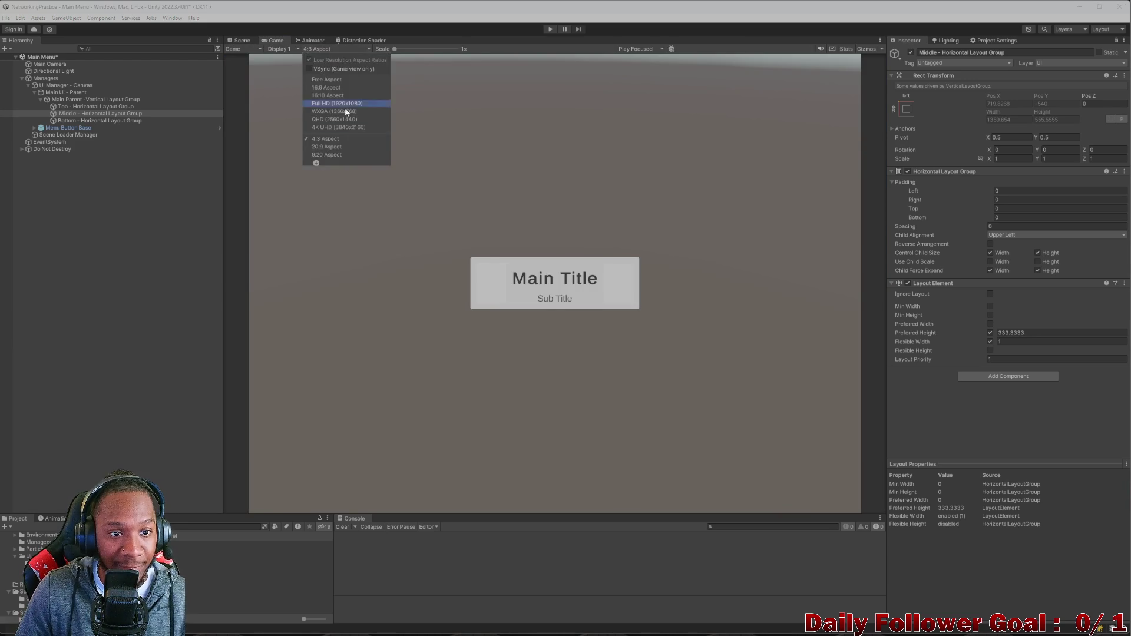
pyautogui.click(358, 146)
pyautogui.hotkey('ctrl', '1')
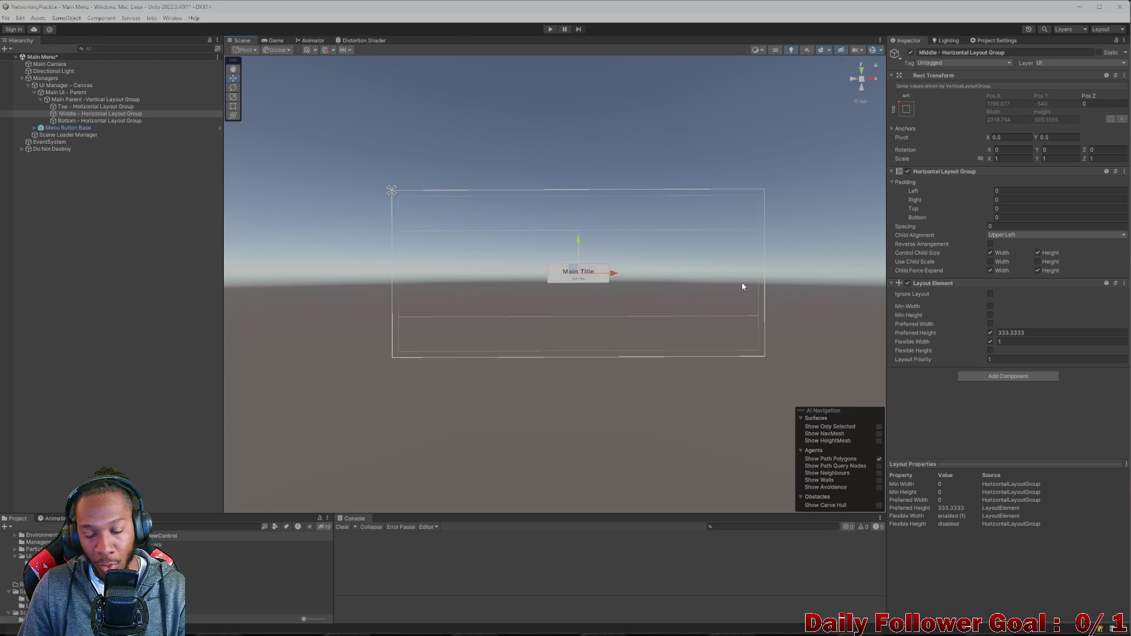
pyautogui.click(1036, 334)
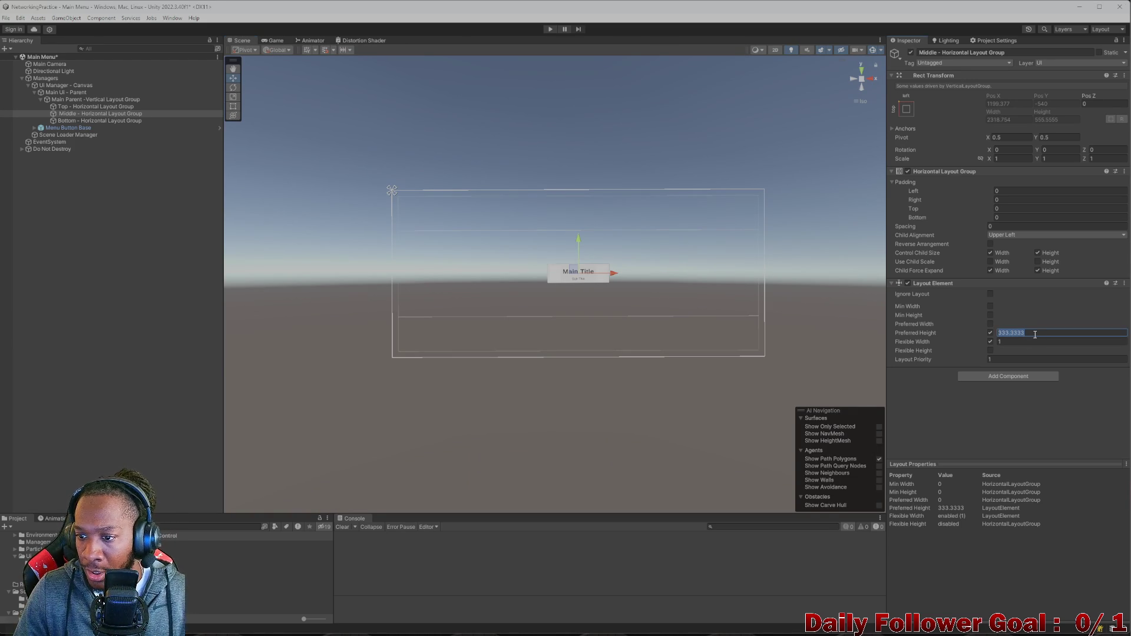
# - Try several Preferred Height values for the Middle row, including 350, 1000, 700 and 650
pyautogui.write('350')
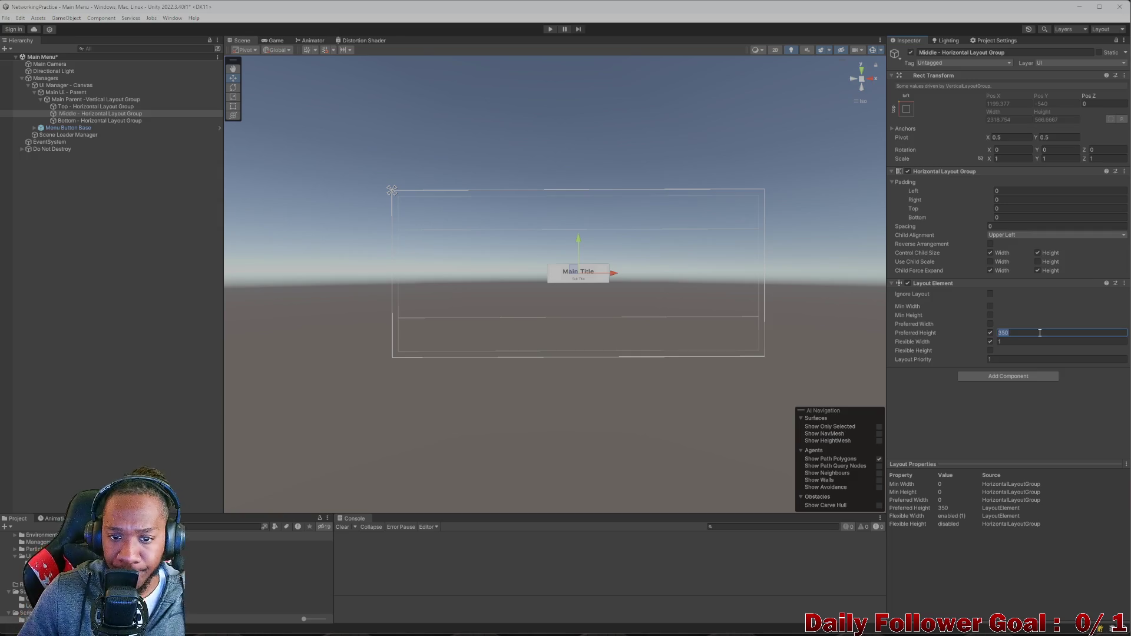
pyautogui.write('5400')
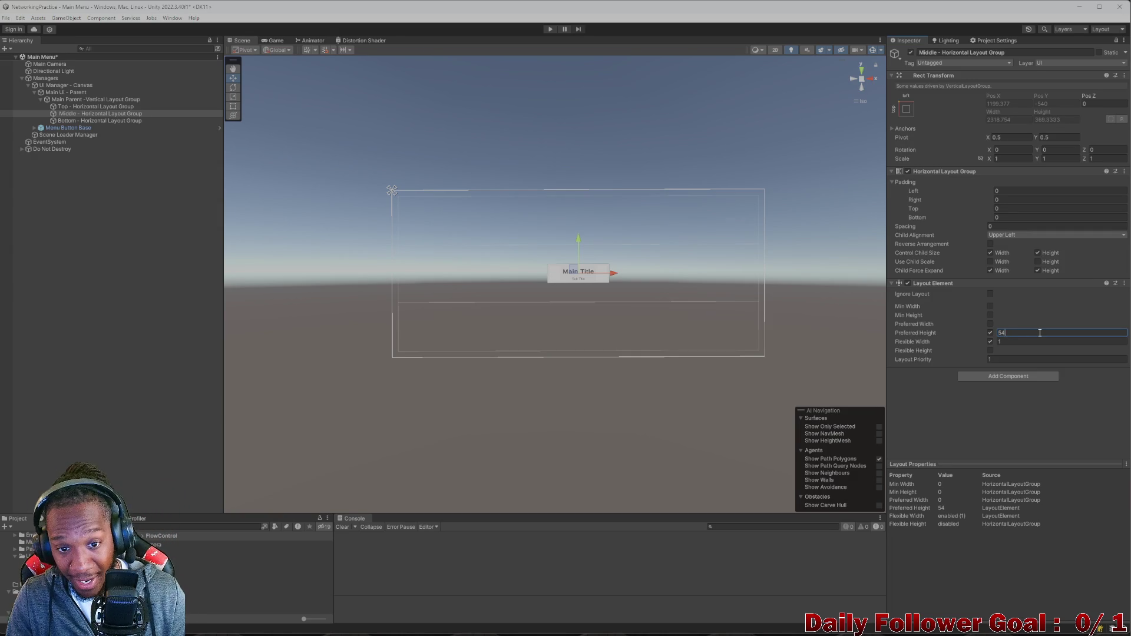
pyautogui.press('BackSpace')
pyautogui.press('BackSpace')
pyautogui.press('BackSpace')
pyautogui.write('00')
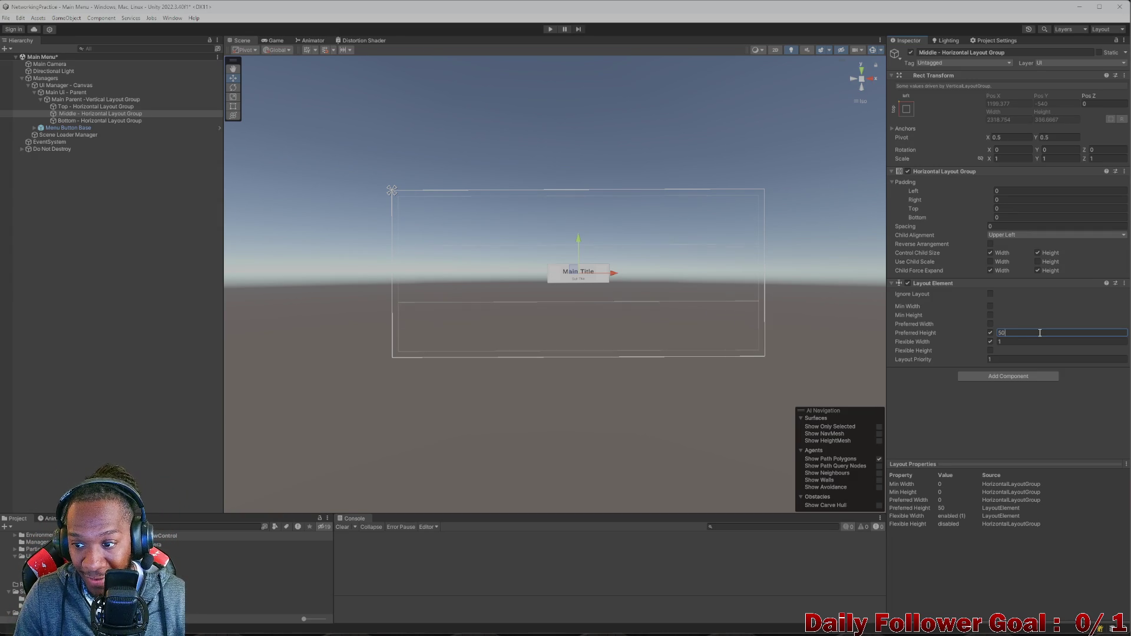
pyautogui.press('BackSpace')
pyautogui.press('BackSpace')
pyautogui.press('BackSpace')
pyautogui.write('1000')
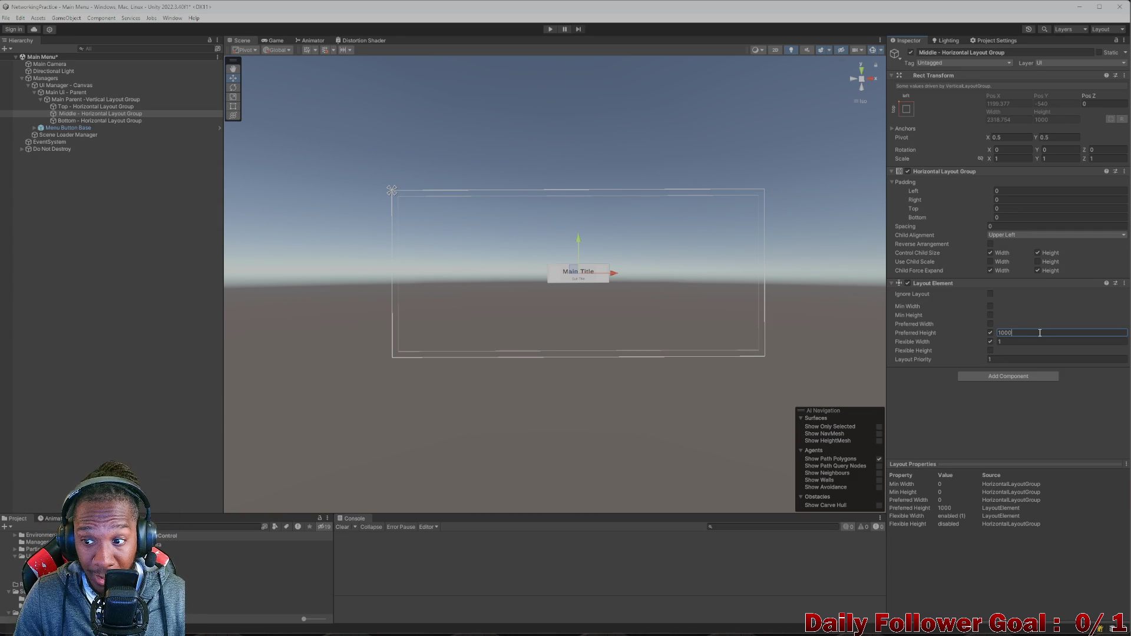
pyautogui.press('BackSpace')
pyautogui.press('BackSpace')
pyautogui.press('BackSpace')
pyautogui.write('700')
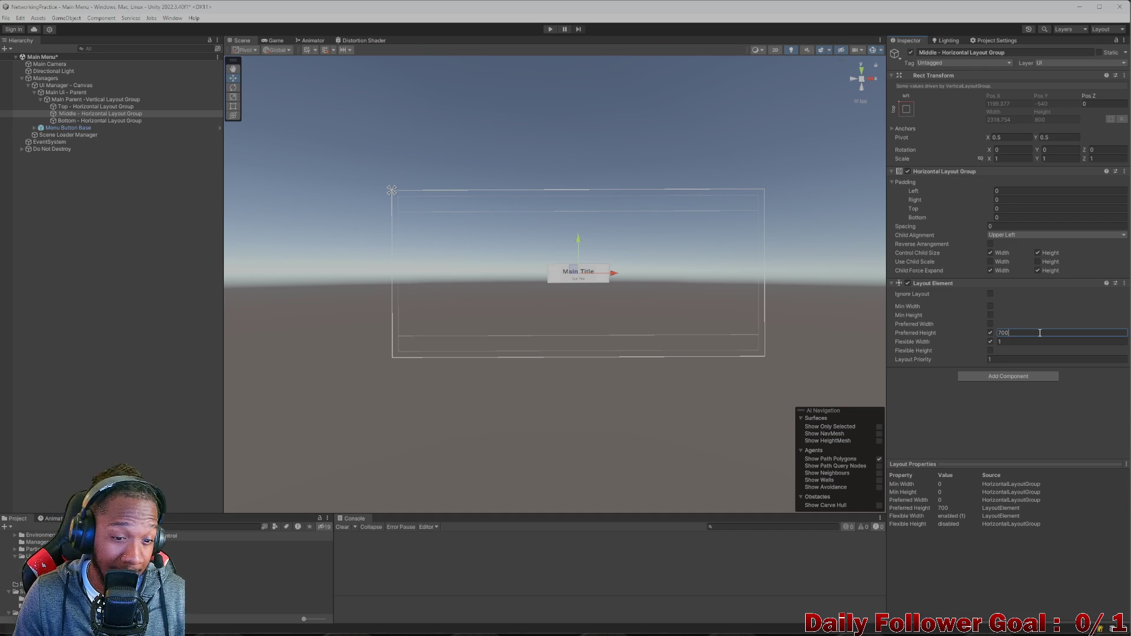
pyautogui.press('BackSpace')
pyautogui.press('BackSpace')
pyautogui.press('BackSpace')
pyautogui.write('650')
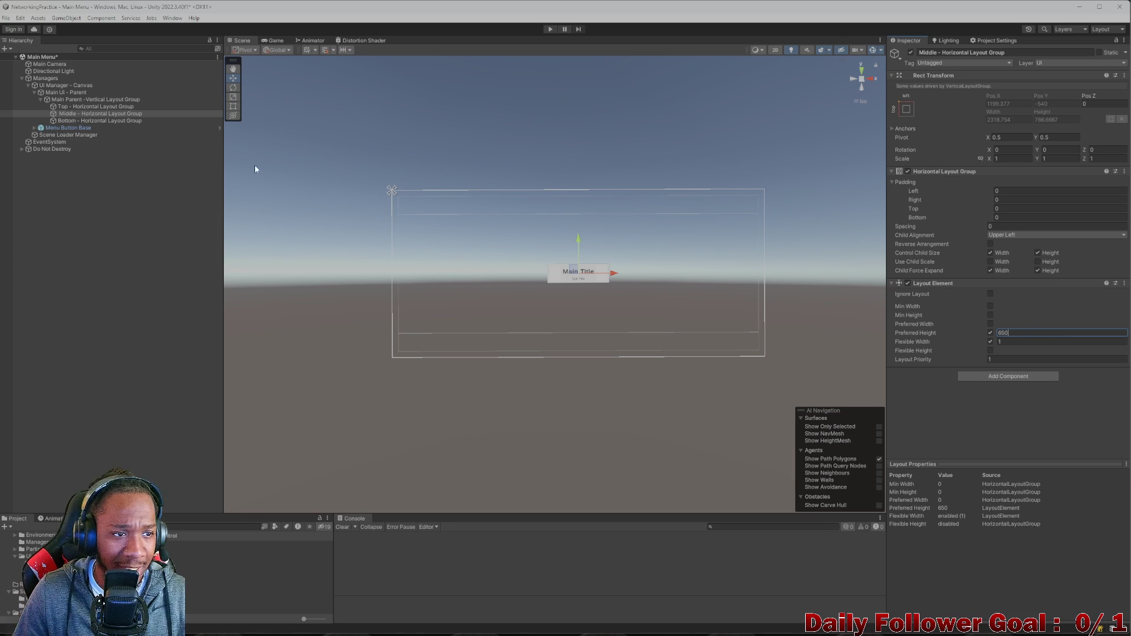
# - Set the Middle row's Preferred Height to 600
pyautogui.click(114, 115)
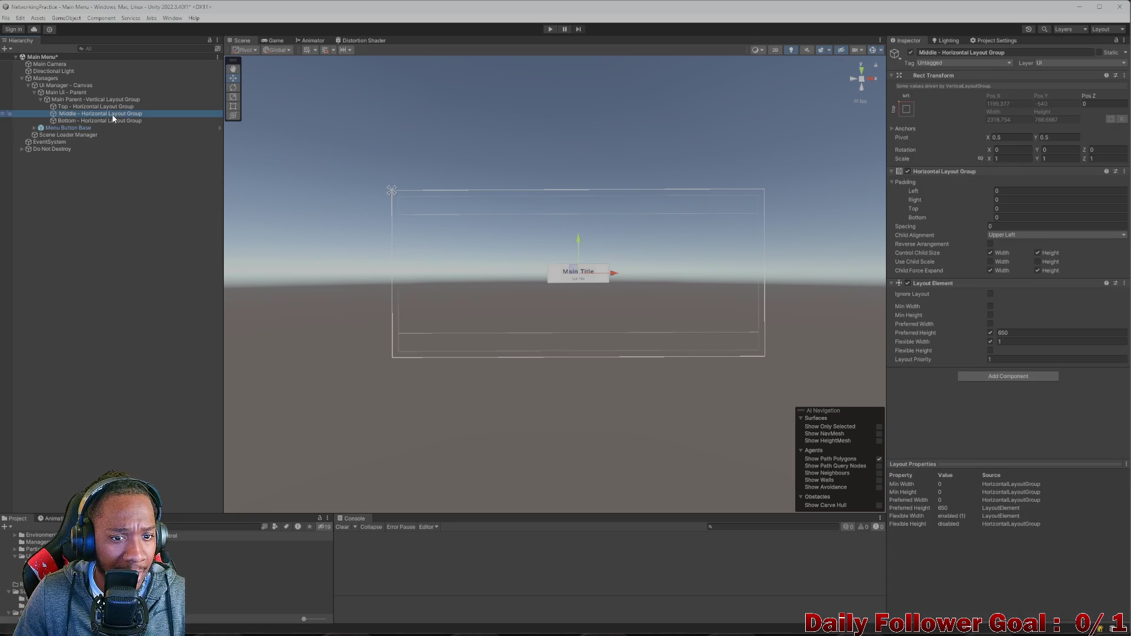
pyautogui.click(1042, 333)
pyautogui.press('BackSpace')
pyautogui.write('600')
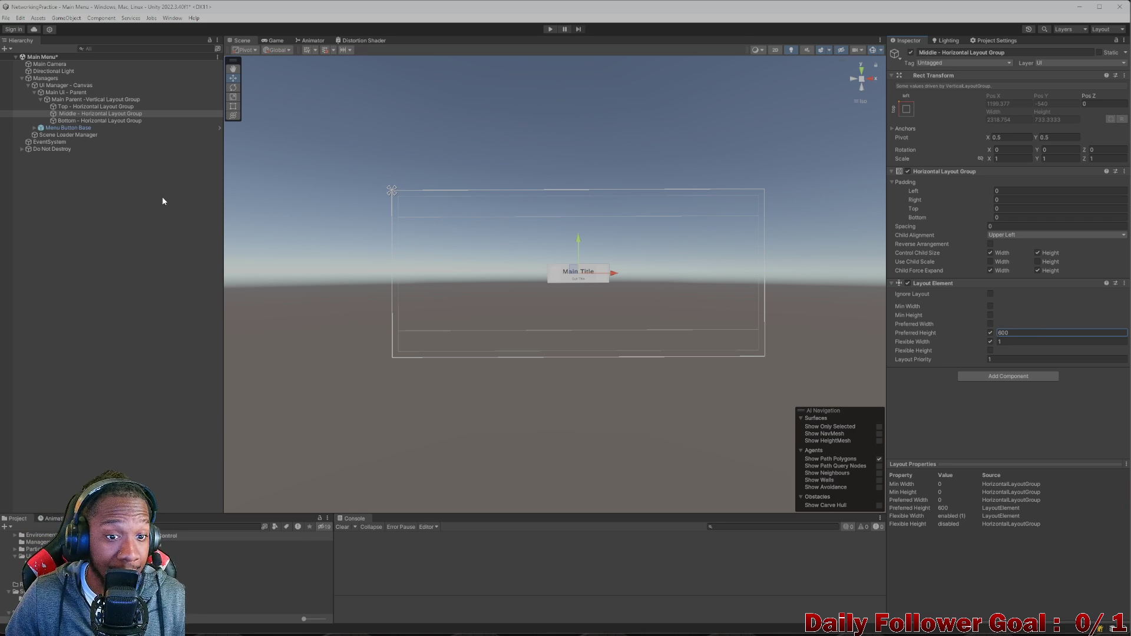
# - Check Main Parent's row spacing, then open the context menu on the Middle row
pyautogui.click(77, 100)
pyautogui.click(1023, 217)
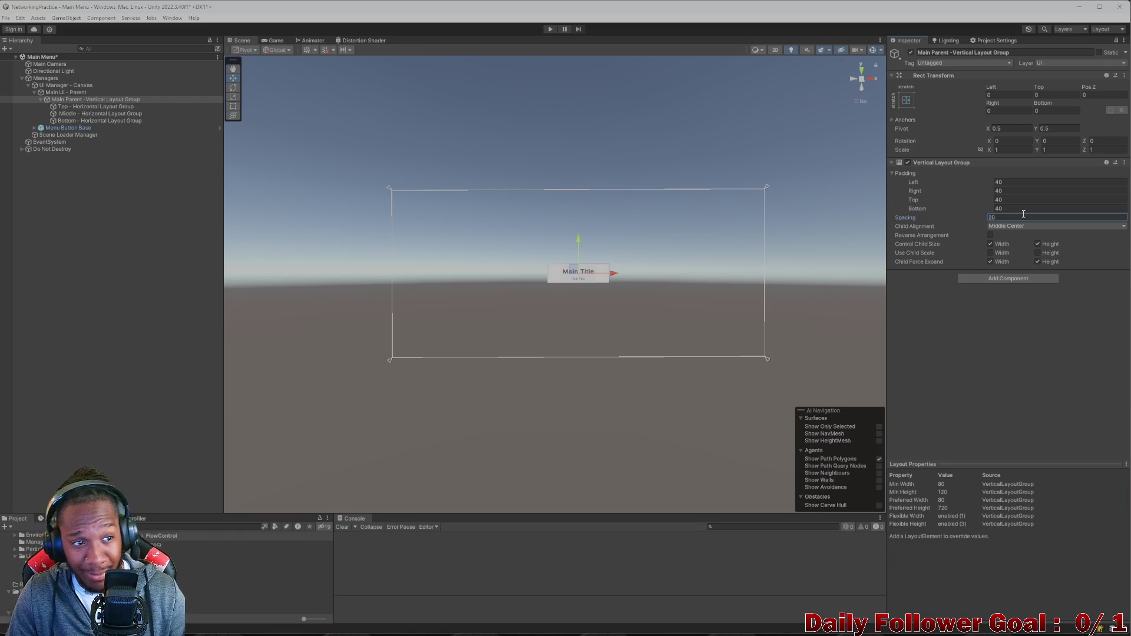
pyautogui.click(95, 107)
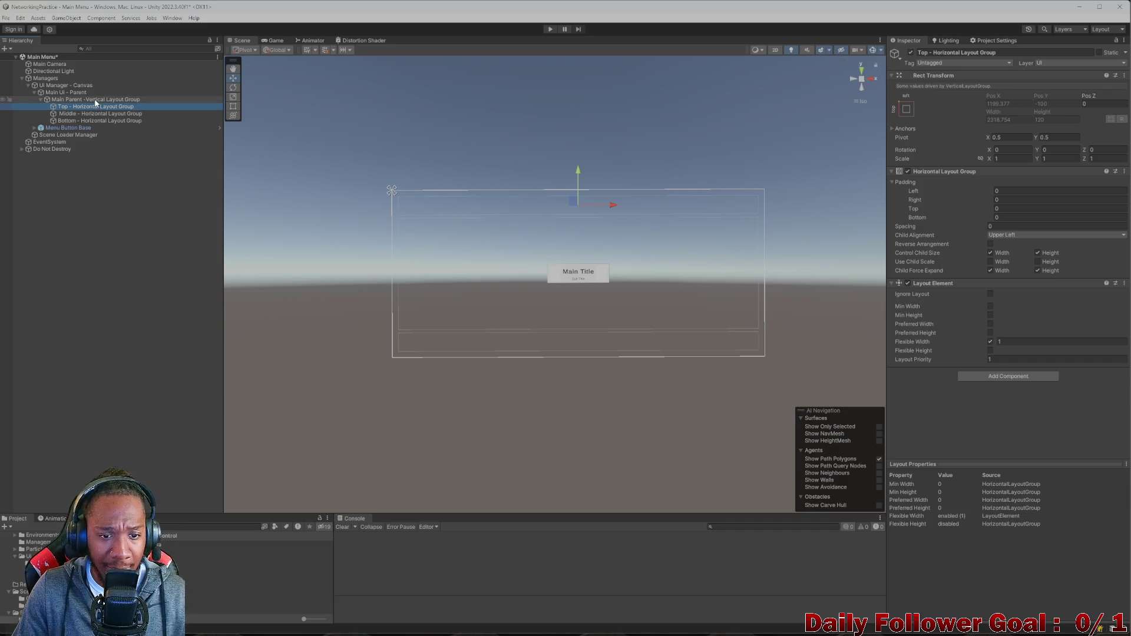
pyautogui.click(86, 114)
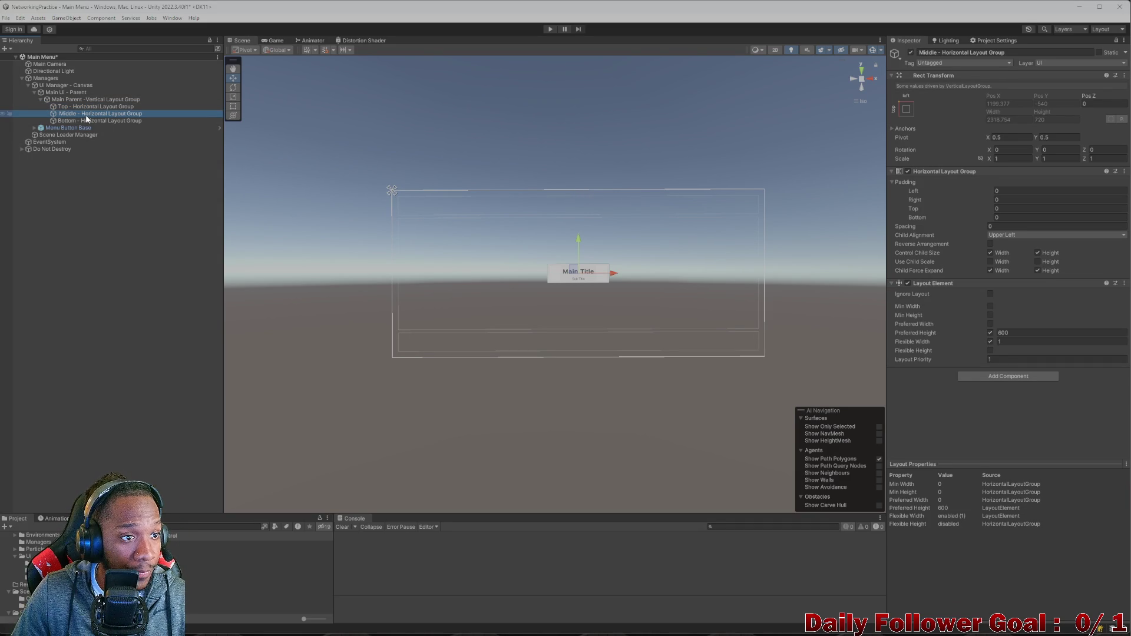
pyautogui.rightClick(91, 117)
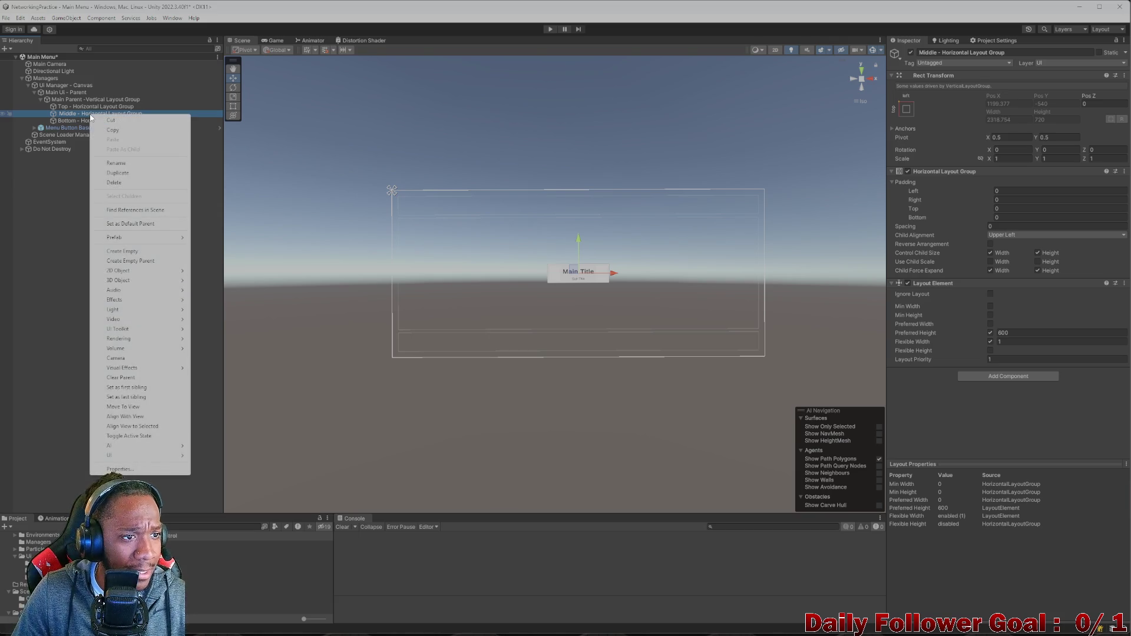
# - Create an empty child 'Left' under Middle and give it a Layout Element
pyautogui.click(133, 252)
pyautogui.write('U')
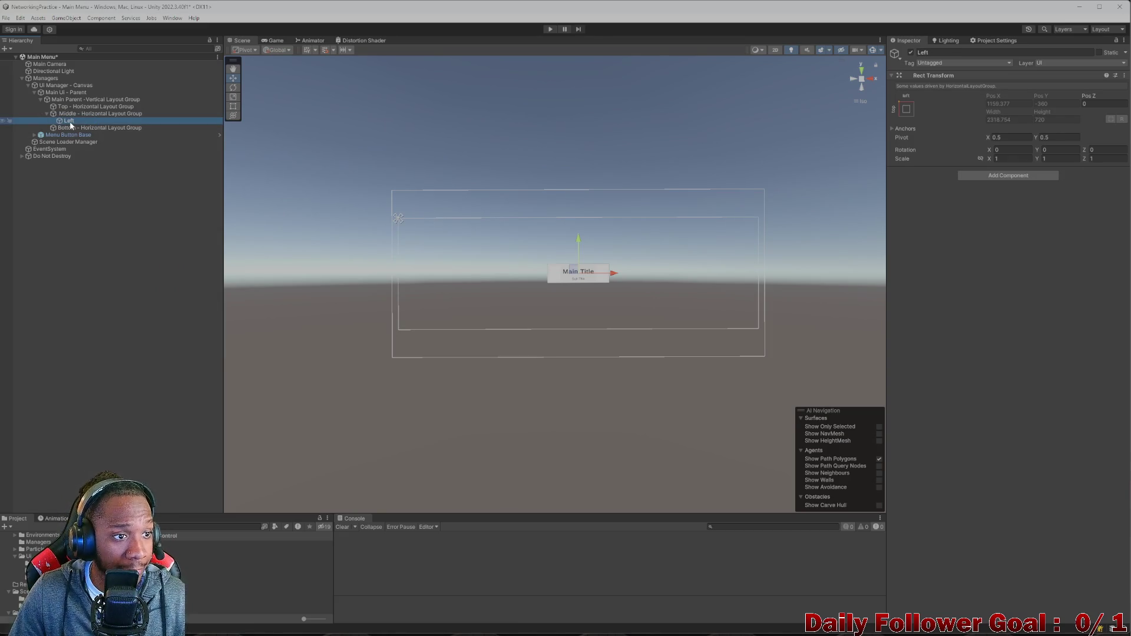
pyautogui.click(986, 177)
pyautogui.click(1004, 207)
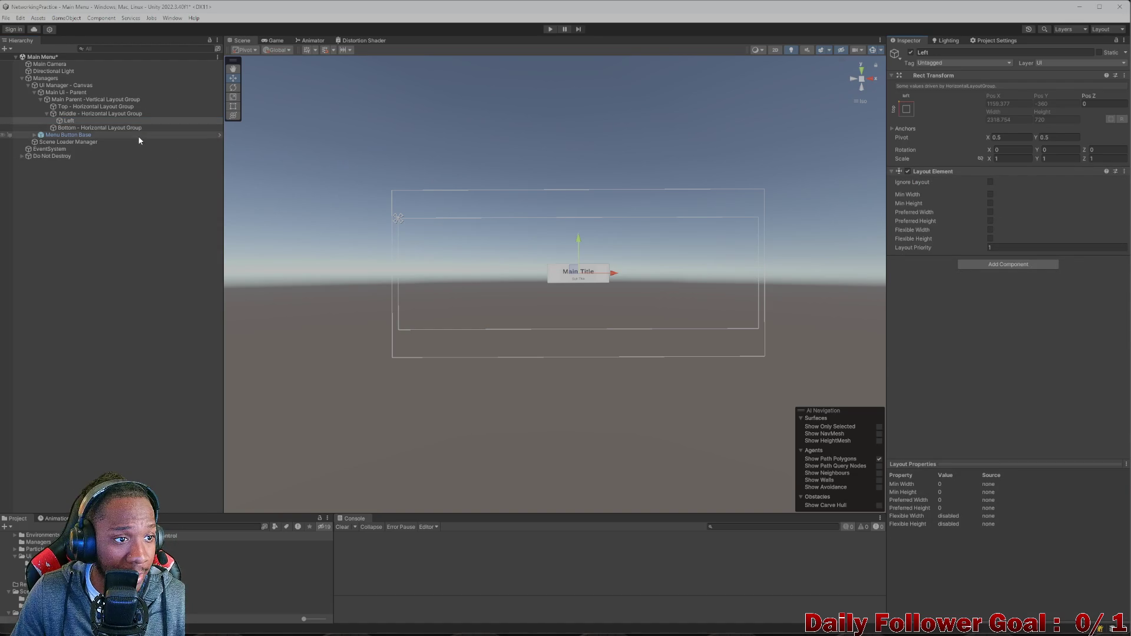
pyautogui.click(72, 122)
# - Duplicate Left twice, rename the copies Middle and Right, then select Left and Right
pyautogui.hotkey('ctrl', 'd')
pyautogui.hotkey('ctrl', 'd')
pyautogui.click(72, 128)
pyautogui.click(987, 52)
pyautogui.write('Middle')
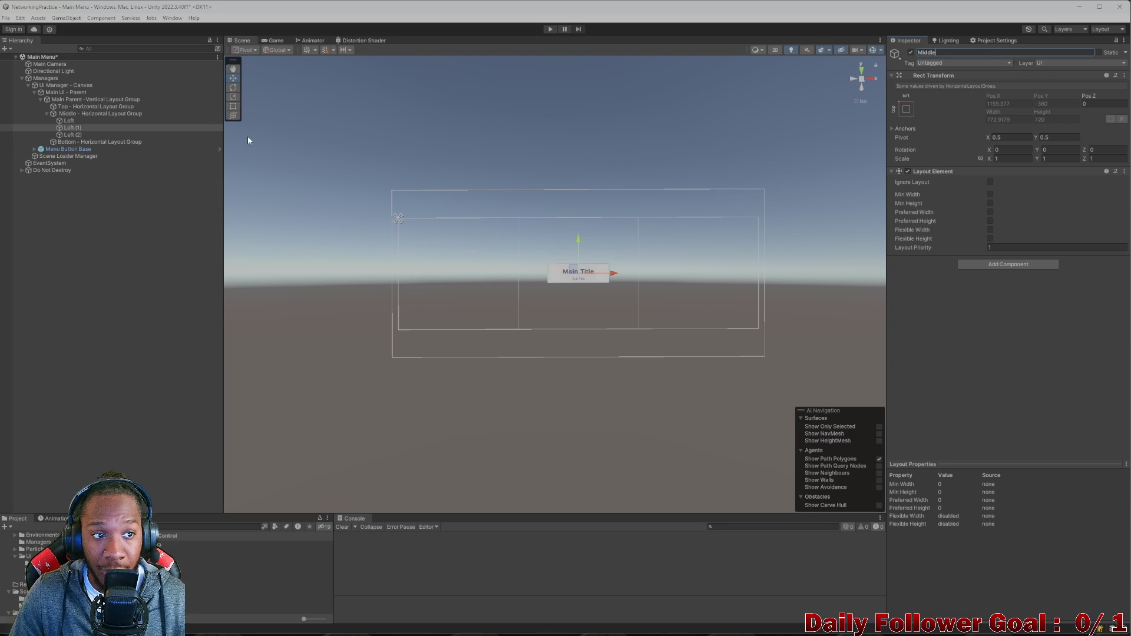
pyautogui.click(118, 135)
pyautogui.click(961, 51)
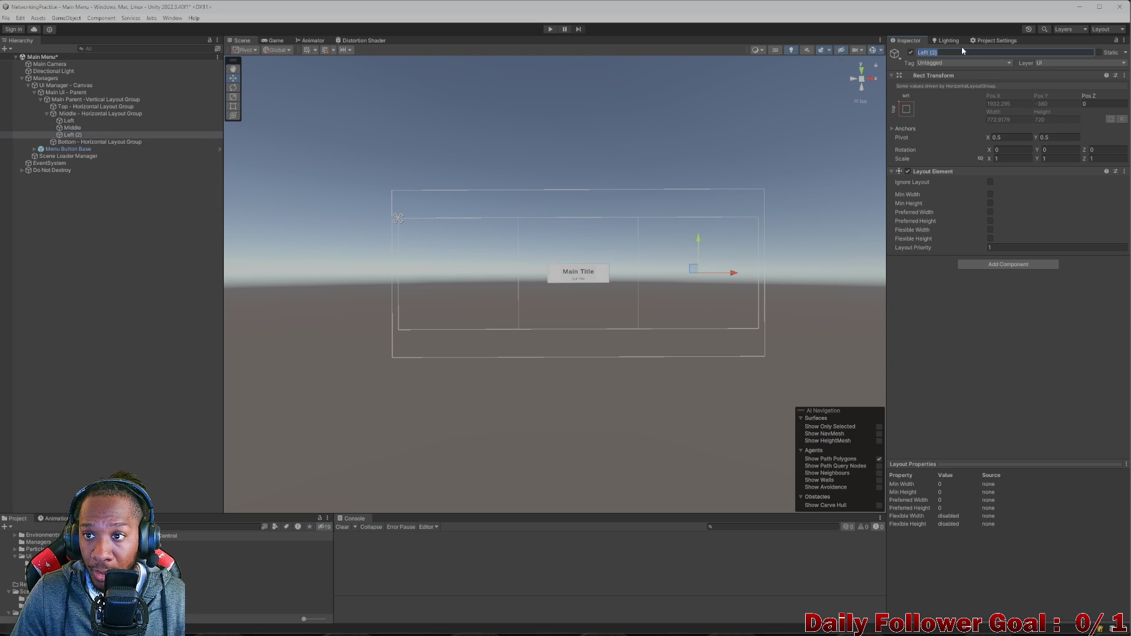
pyautogui.write('Right')
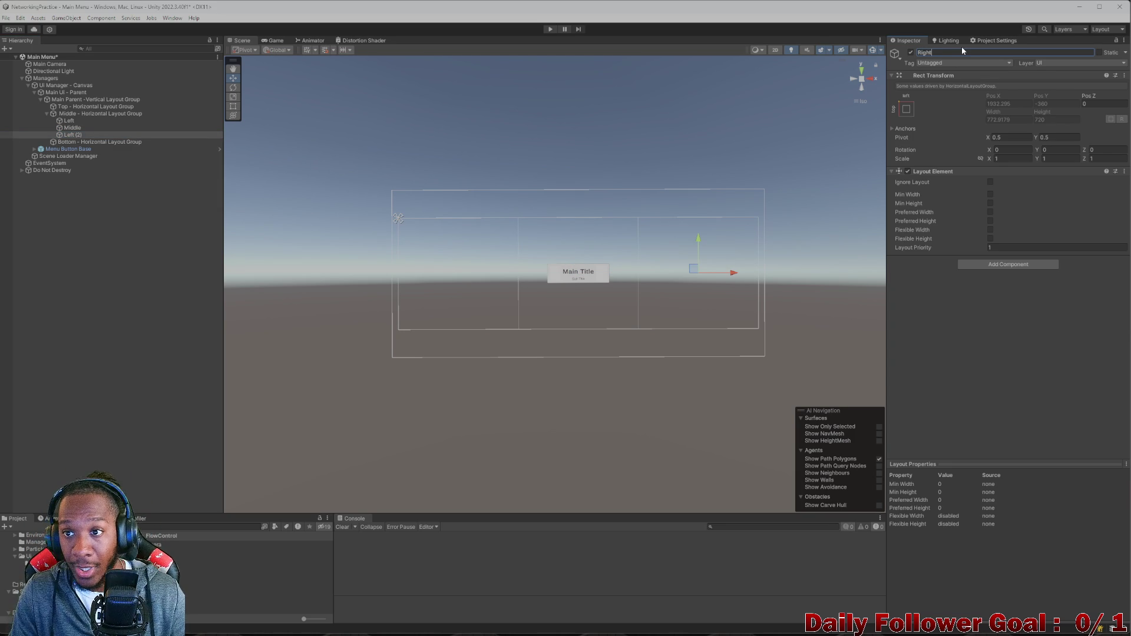
pyautogui.click(71, 120)
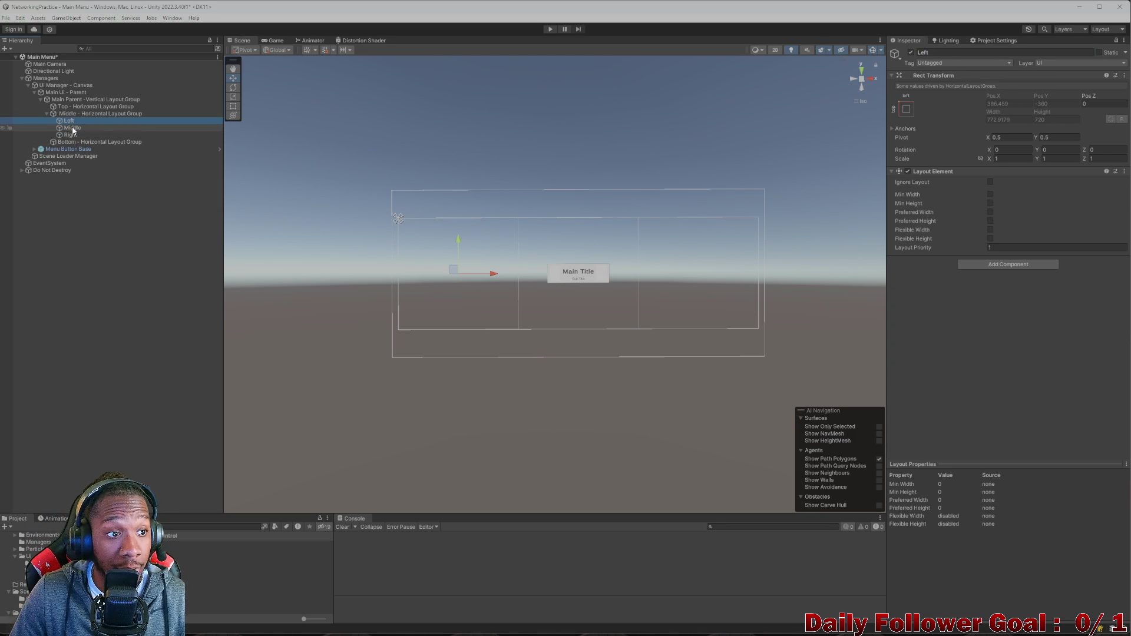
pyautogui.keyDown('ctrl'); pyautogui.click(72, 135); pyautogui.keyUp('ctrl')
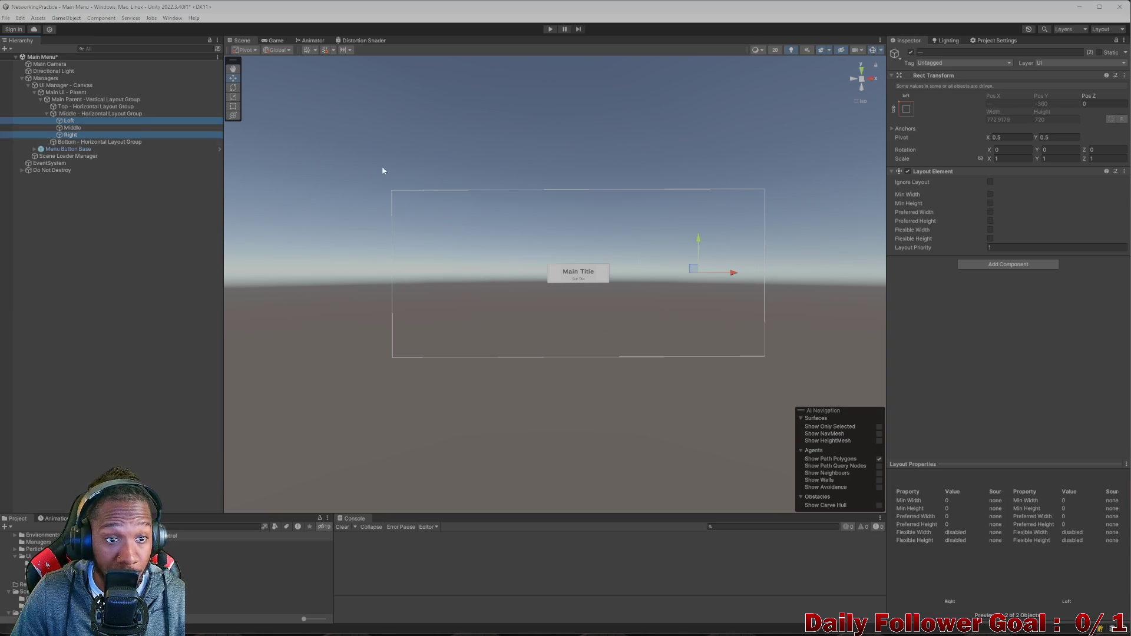
# - Give Left and Right Vertical Layout Groups controlling child width and height; nest Menu Button Base in Left
pyautogui.click(1014, 265)
pyautogui.write('vert')
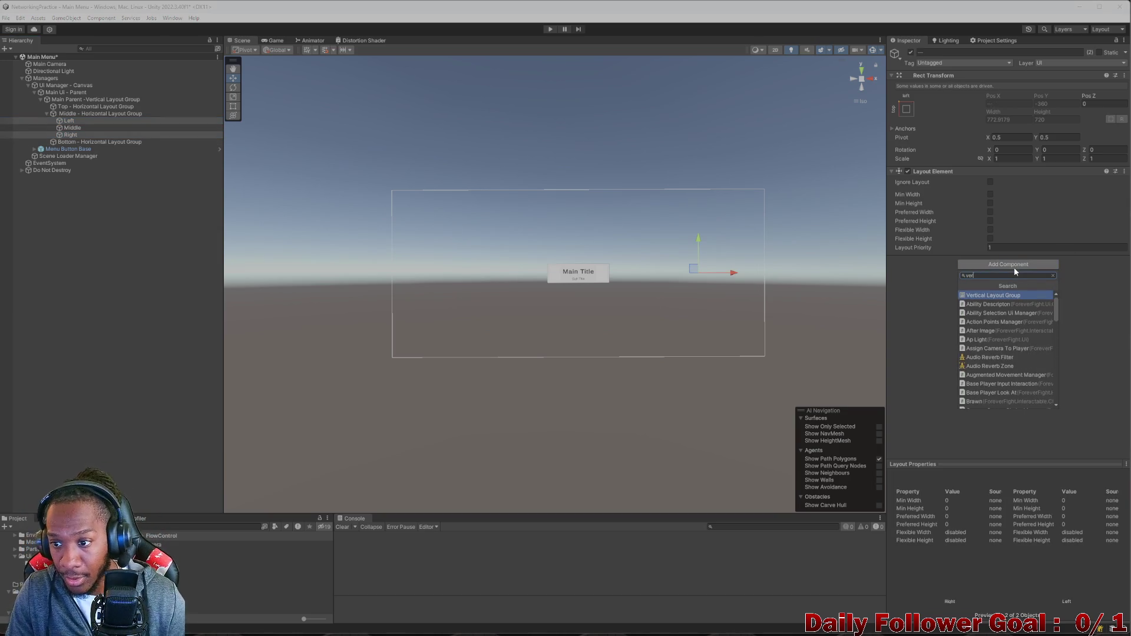
pyautogui.click(995, 295)
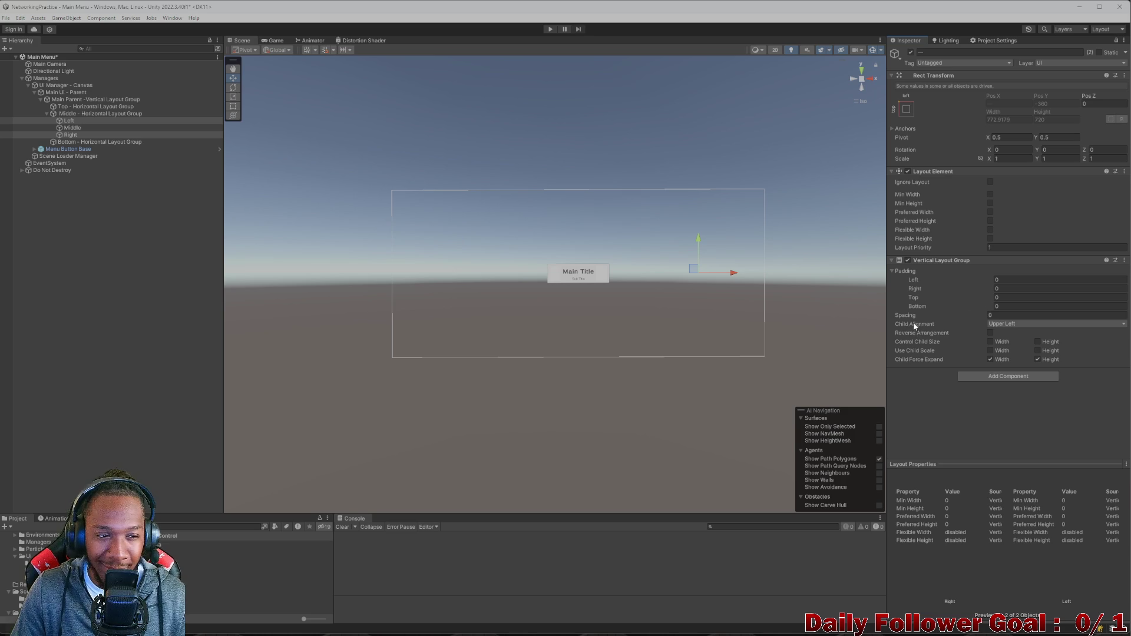
pyautogui.click(990, 341)
pyautogui.click(1038, 342)
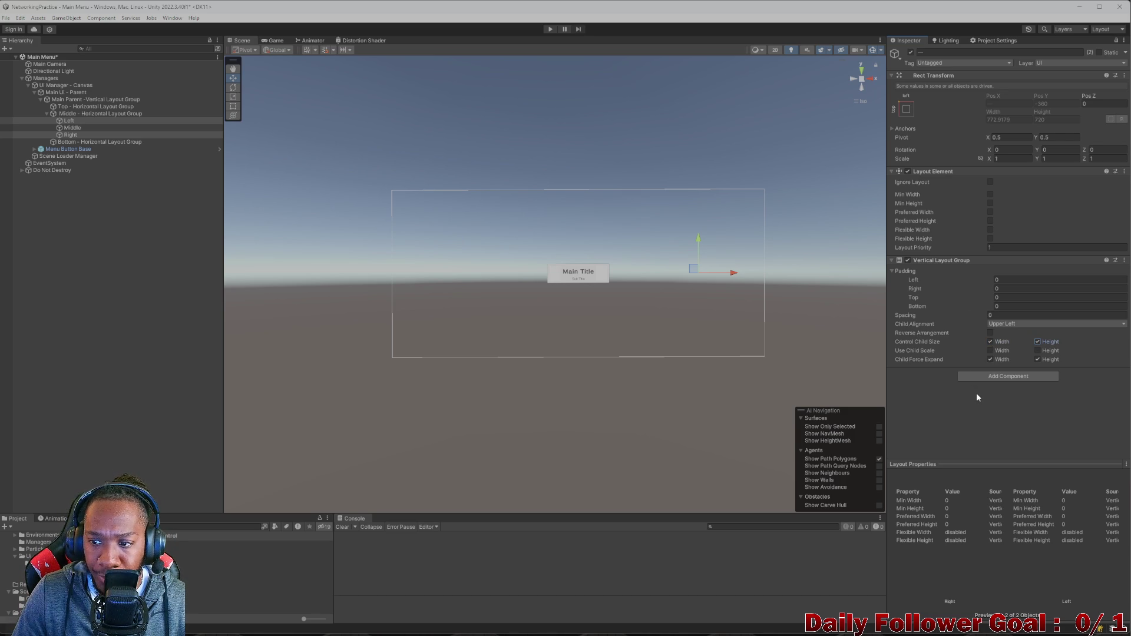
pyautogui.click(70, 121)
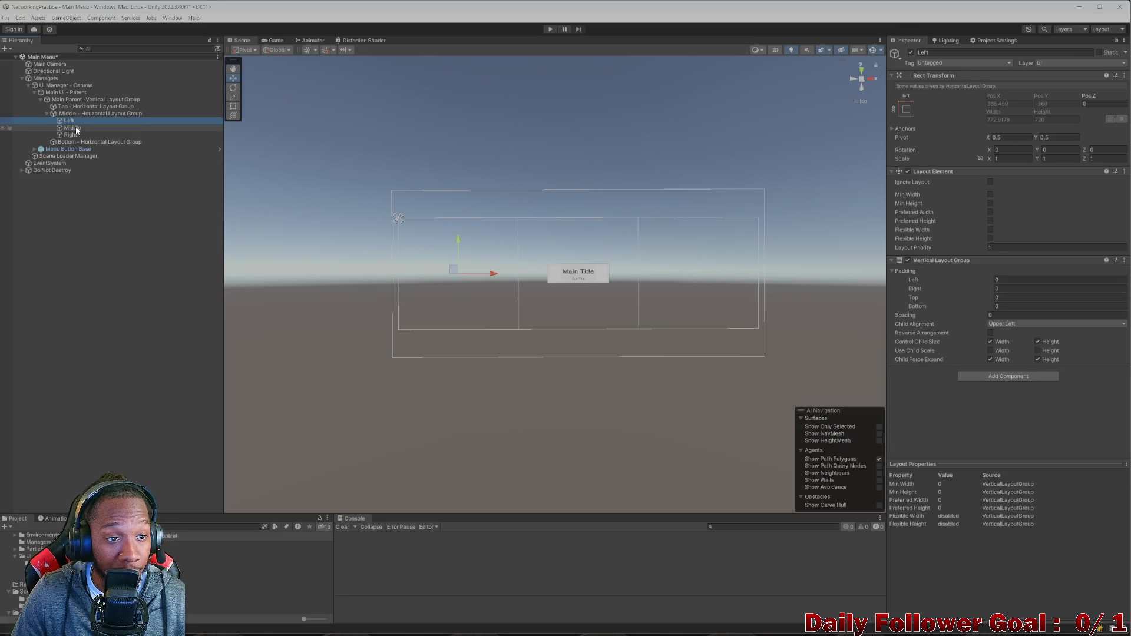
pyautogui.moveTo(76, 153); pyautogui.dragTo(71, 123)
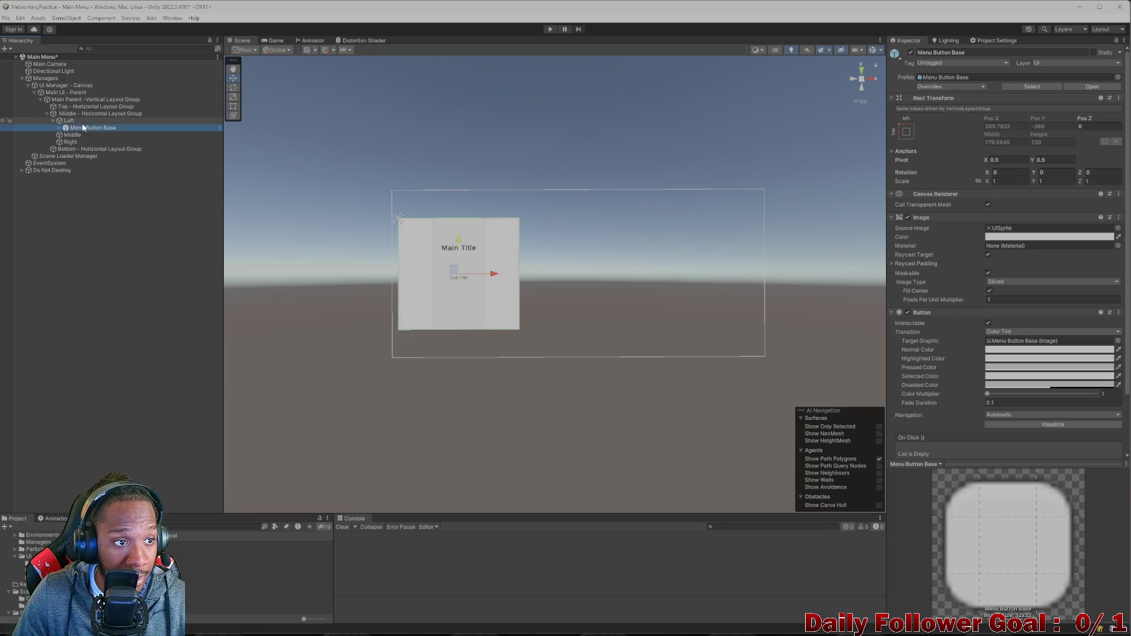
# - Set the Vertical Layout Group spacing to 20 on both the Left and Right columns
pyautogui.click(69, 121)
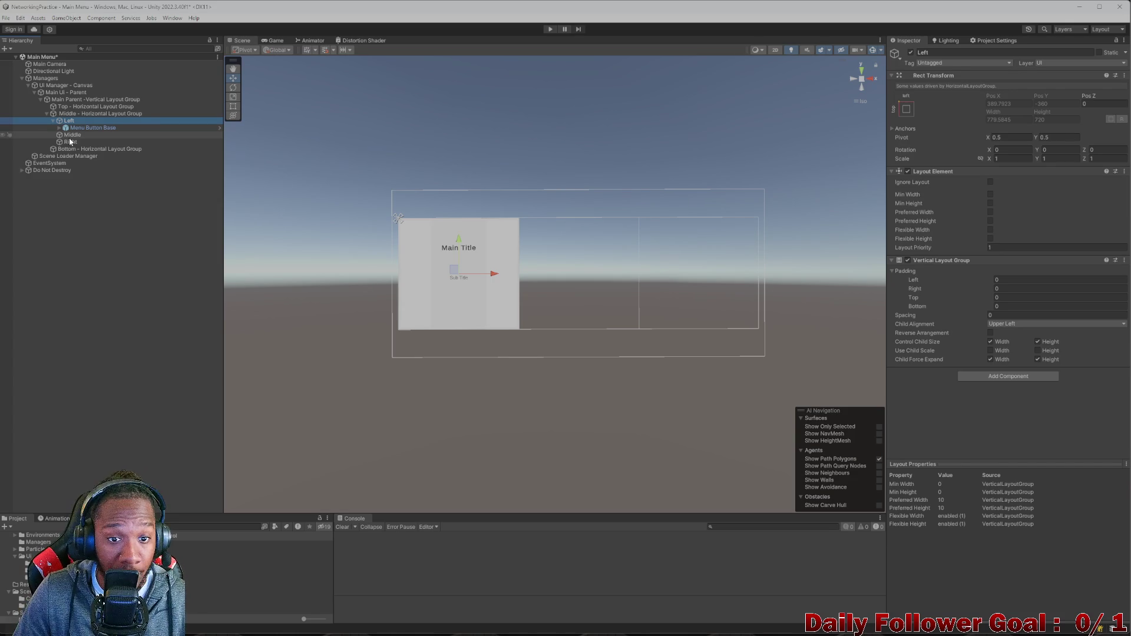
pyautogui.click(69, 142)
pyautogui.hotkey('ctrl', 'z')
pyautogui.keyDown('ctrl'); pyautogui.click(73, 144); pyautogui.keyUp('ctrl')
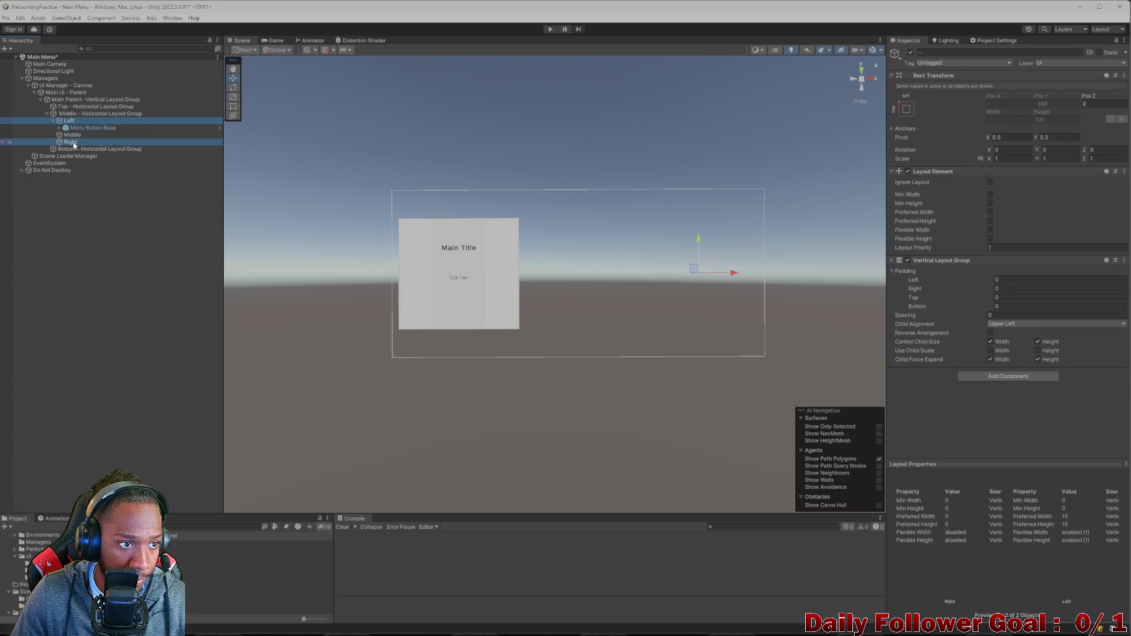
pyautogui.click(1018, 281)
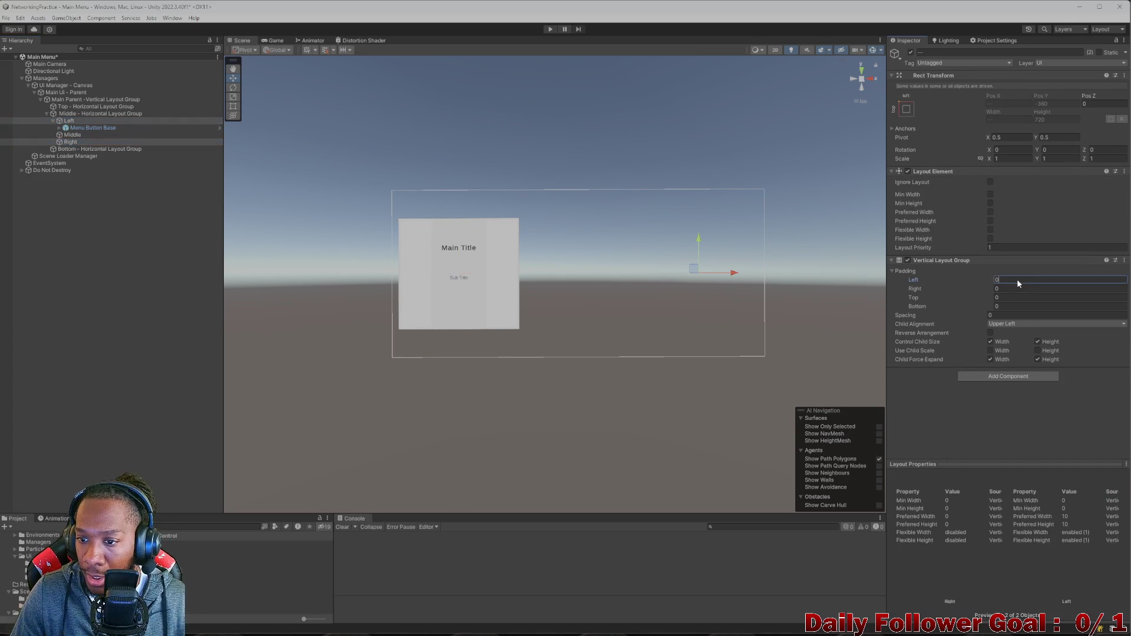
pyautogui.click(1017, 316)
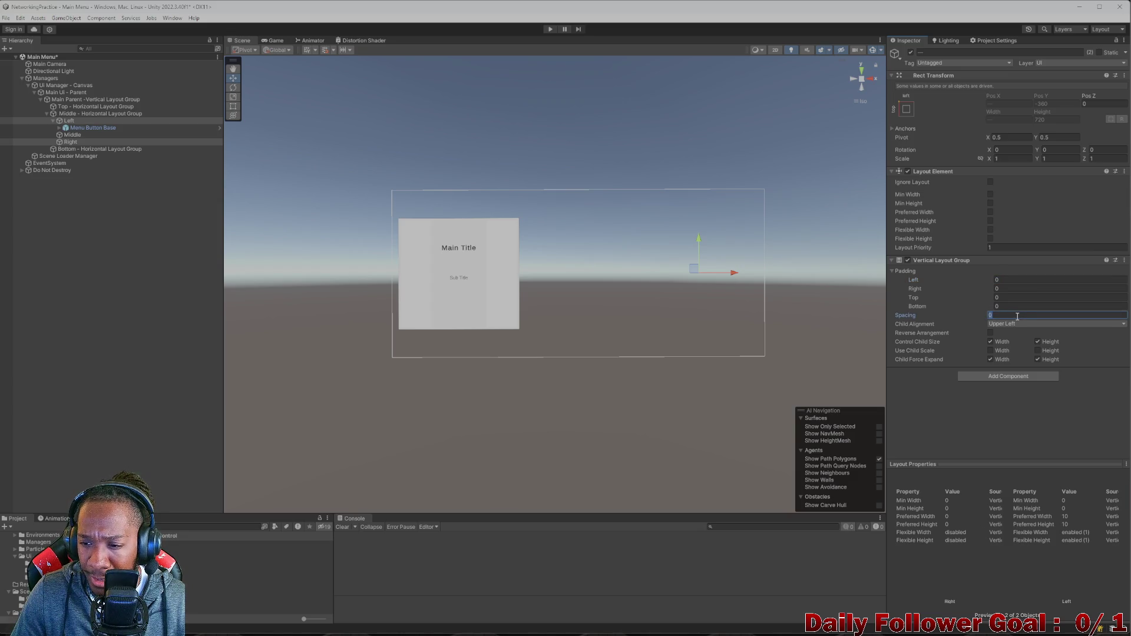
pyautogui.write('10')
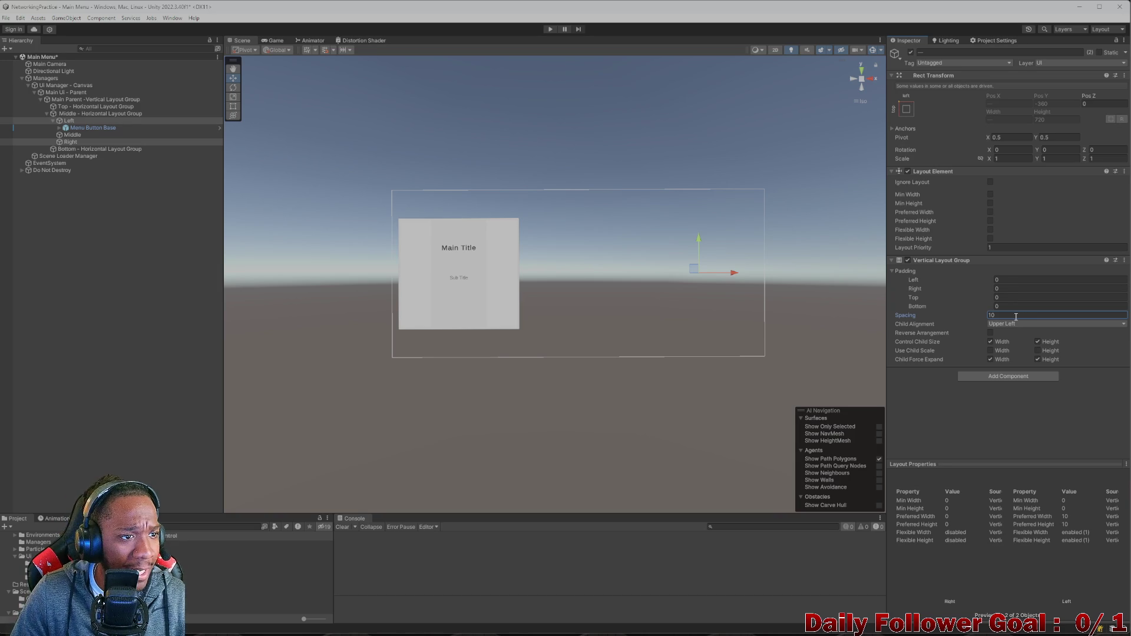
pyautogui.click(1016, 315)
pyautogui.write('20')
# - Duplicate Menu Button Base to stack four buttons in the Left column, then reopen Main Menu REF.png
pyautogui.click(79, 128)
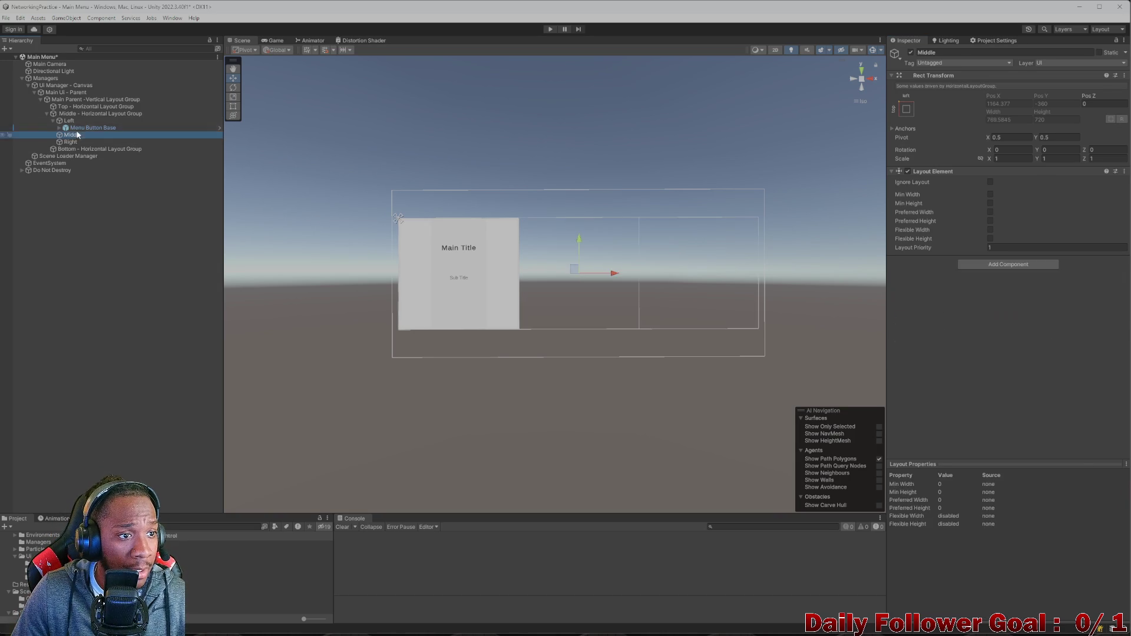
pyautogui.hotkey('ctrl', 'd')
pyautogui.hotkey('ctrl', 'd')
pyautogui.hotkey('ctrl', 'd')
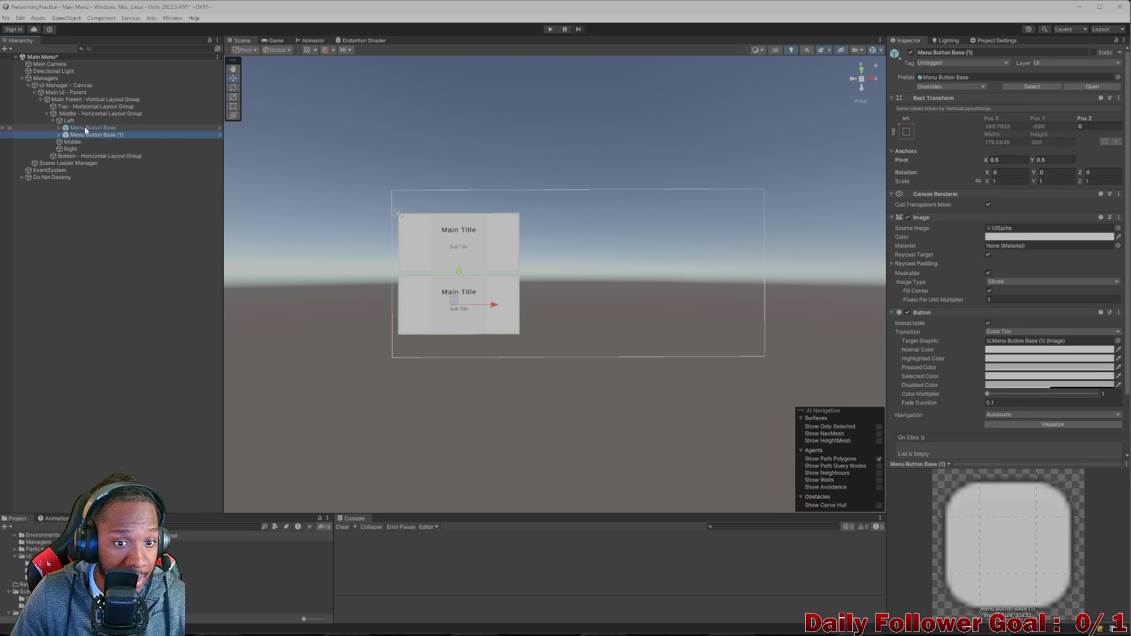
pyautogui.moveTo(723, 634)
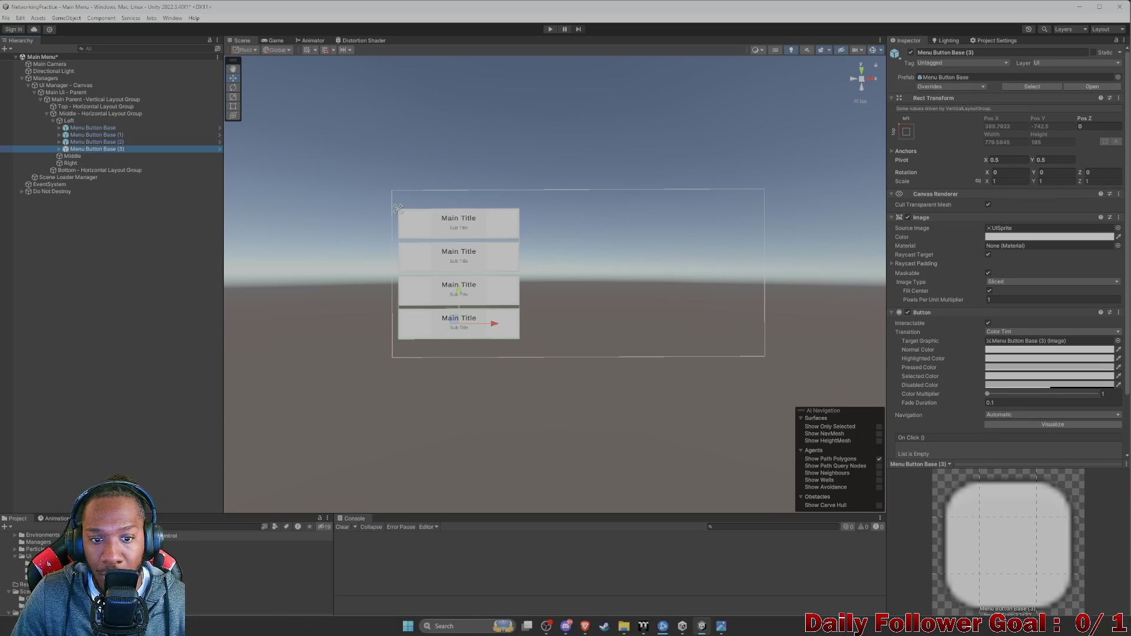
pyautogui.click(722, 628)
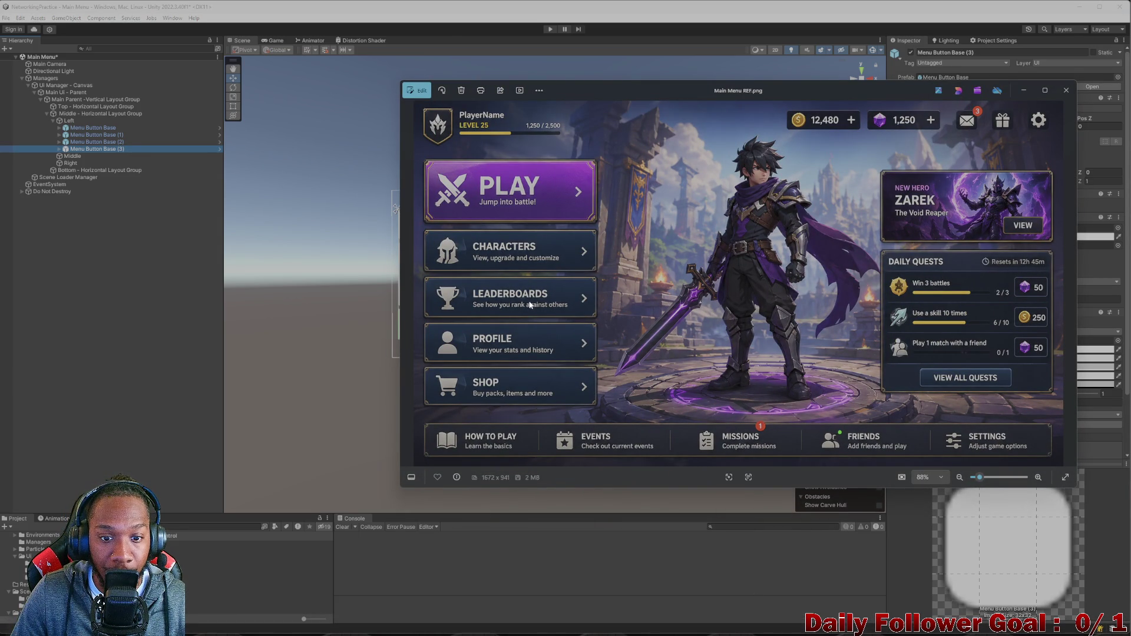
# - Close the Main Menu REF.png mockup and duplicate Menu Button Base (3) into a fifth Left-column button
pyautogui.hotkey('alt', 'F4')
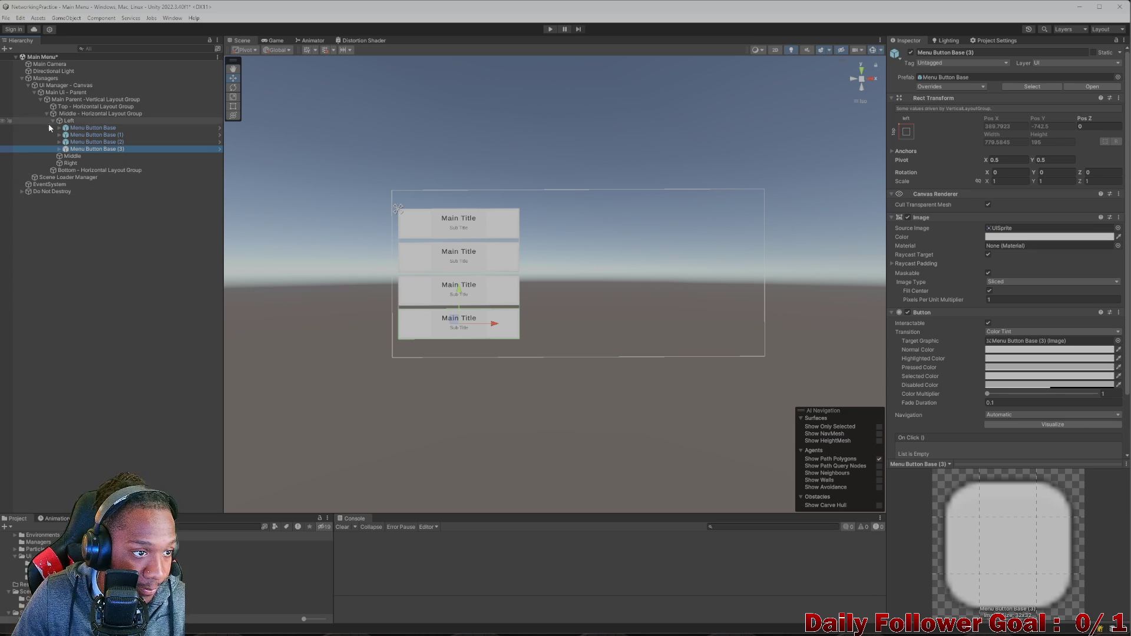
pyautogui.hotkey('ctrl', 'd')
pyautogui.scroll(4, 490, 288)
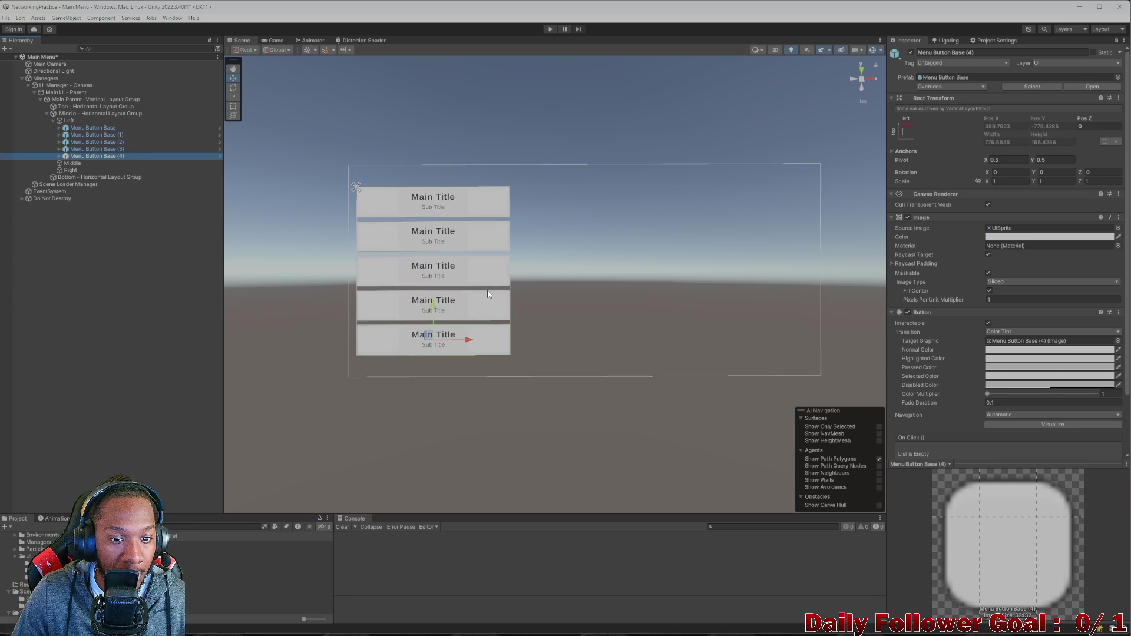
pyautogui.click(91, 127)
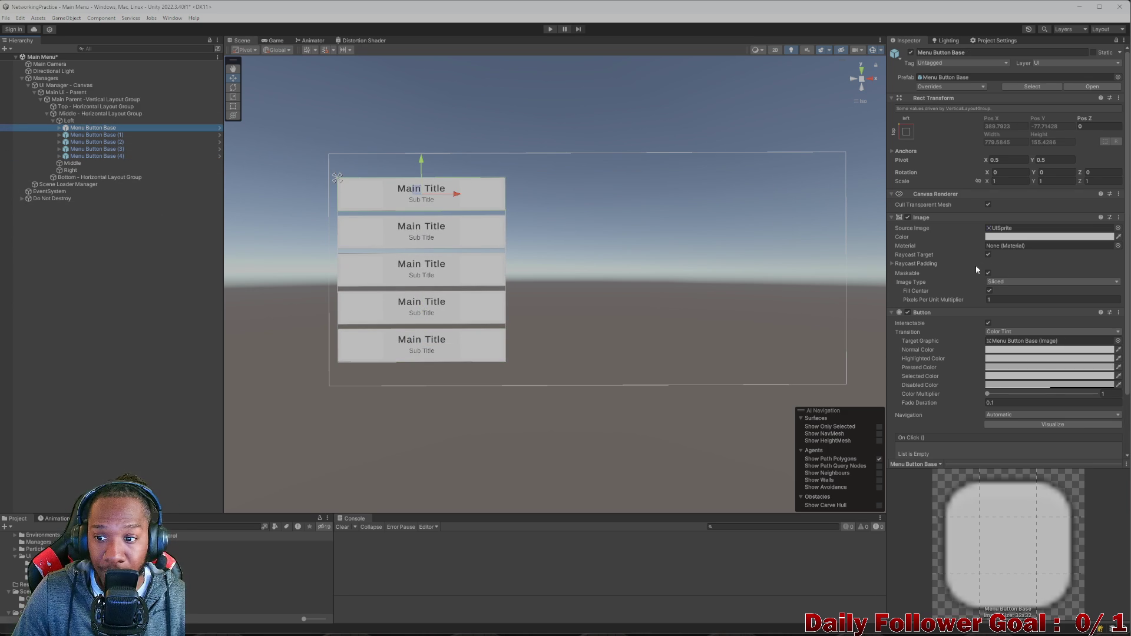
# - Add a Layout Element component to the first Menu Button Base
pyautogui.scroll(-2, 994, 306)
pyautogui.scroll(-3, 994, 306)
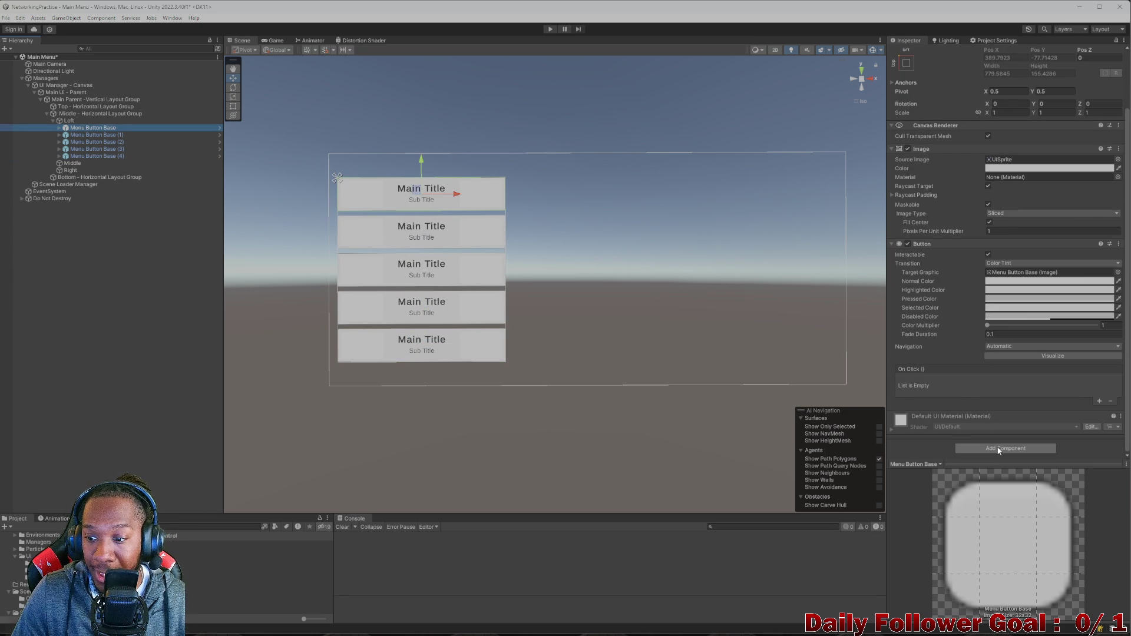
pyautogui.click(1000, 450)
pyautogui.write('la')
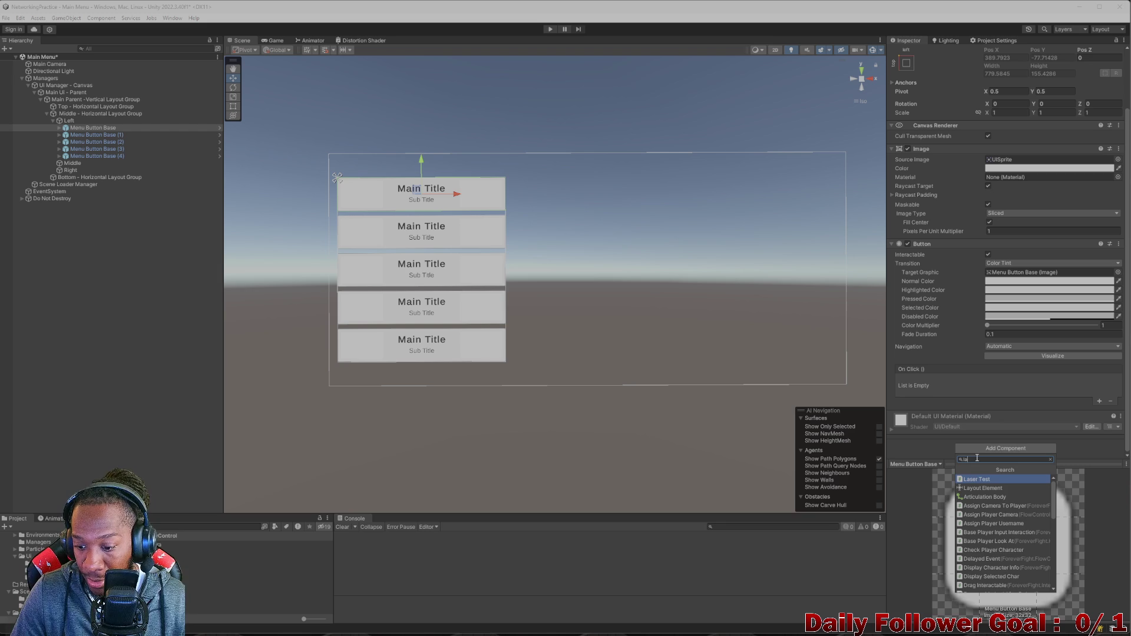
pyautogui.write('ypo')
pyautogui.press('BackSpace')
pyautogui.press('BackSpace')
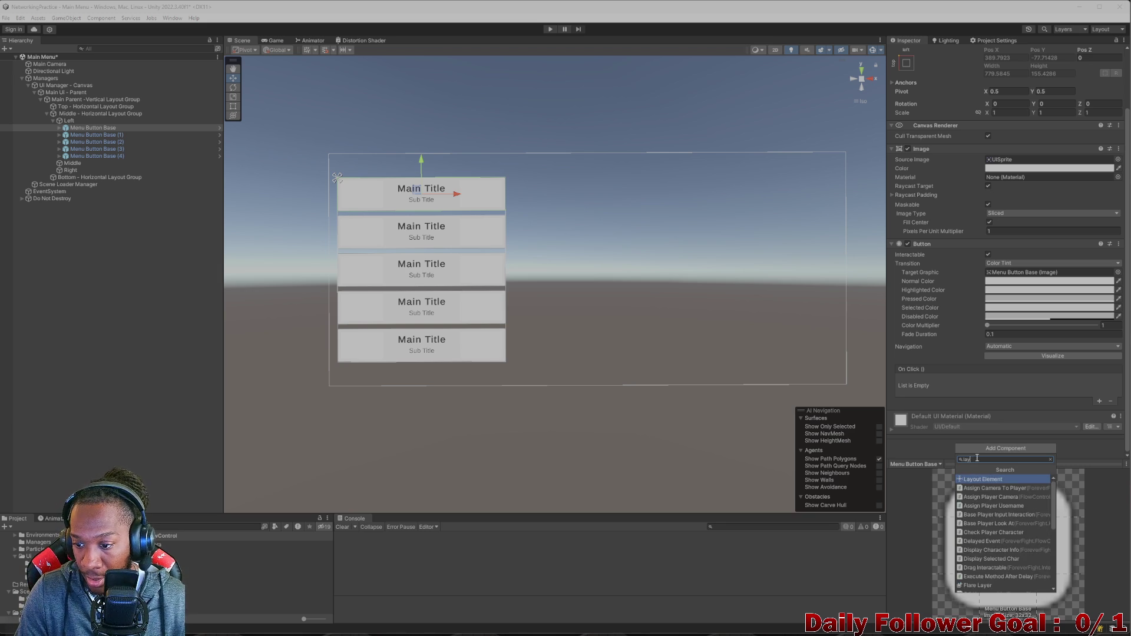
pyautogui.click(981, 480)
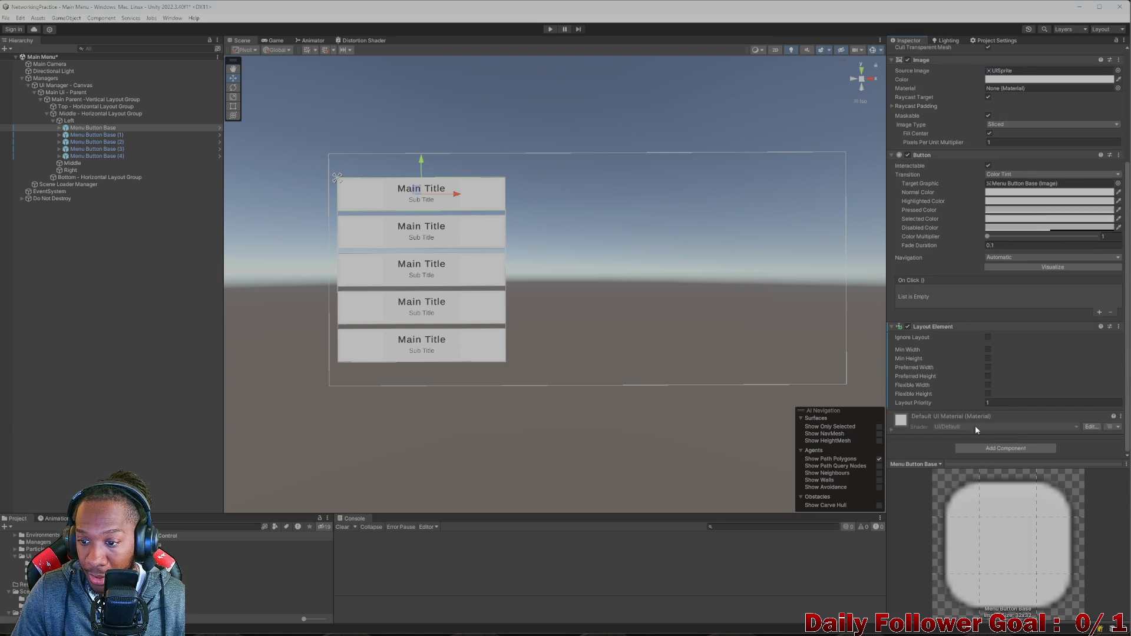
# - Tick Flexible Width, set Preferred Height to 100, and check the result in the Game view
pyautogui.click(988, 385)
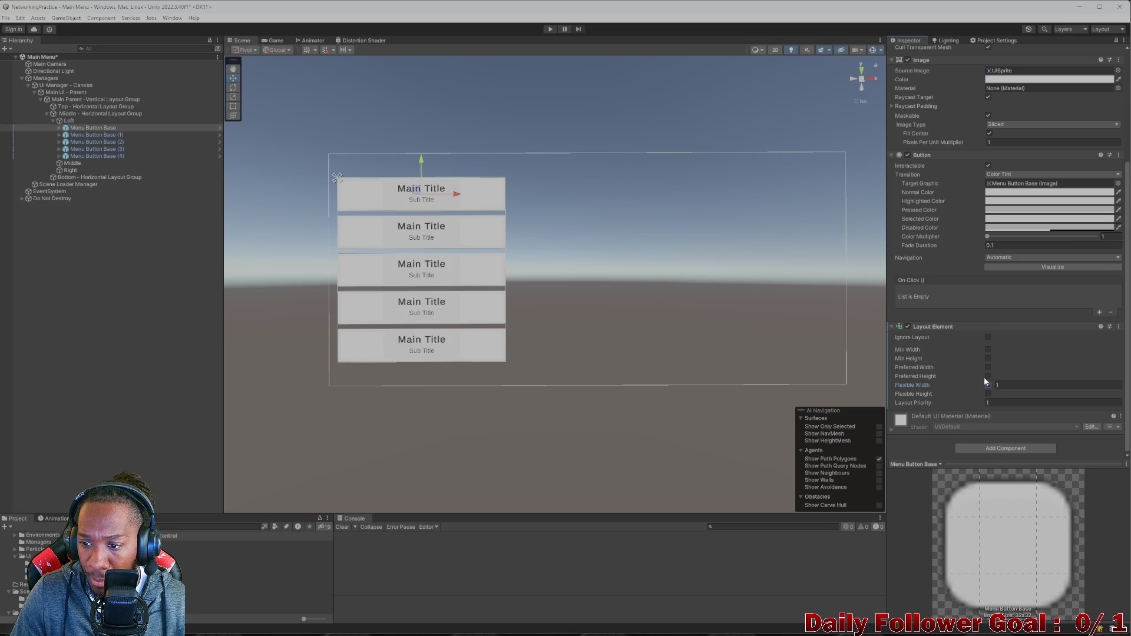
pyautogui.click(988, 376)
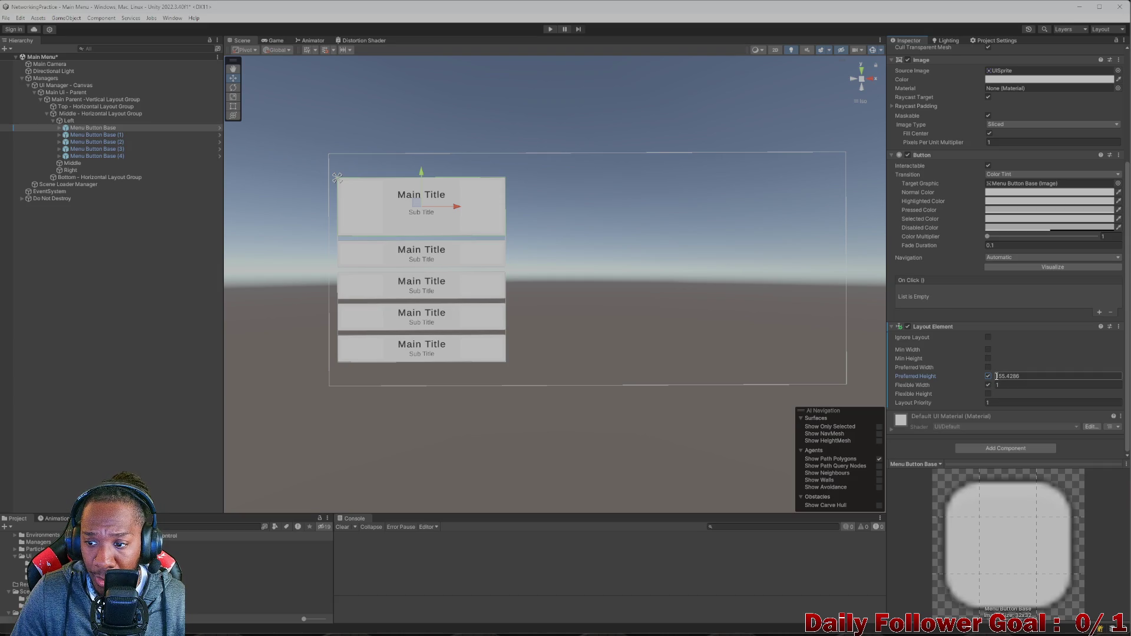
pyautogui.moveTo(995, 376)
pyautogui.mouseDown()
pyautogui.moveTo(934, 374)
pyautogui.moveTo(915, 358)
pyautogui.mouseUp()
pyautogui.click(1018, 376)
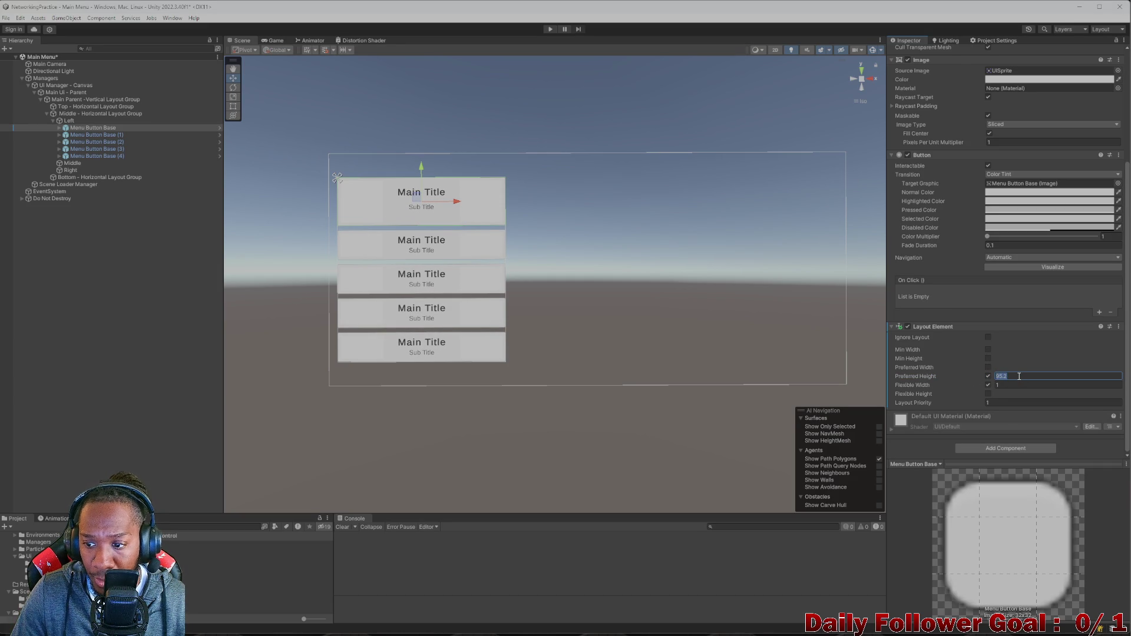
pyautogui.write('100')
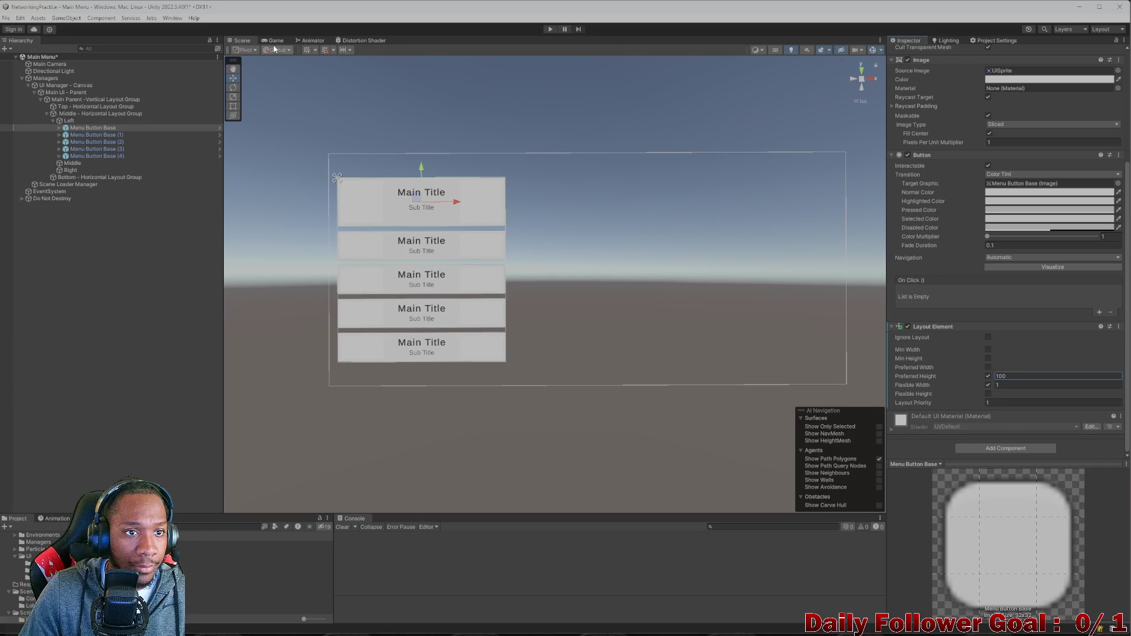
pyautogui.click(270, 41)
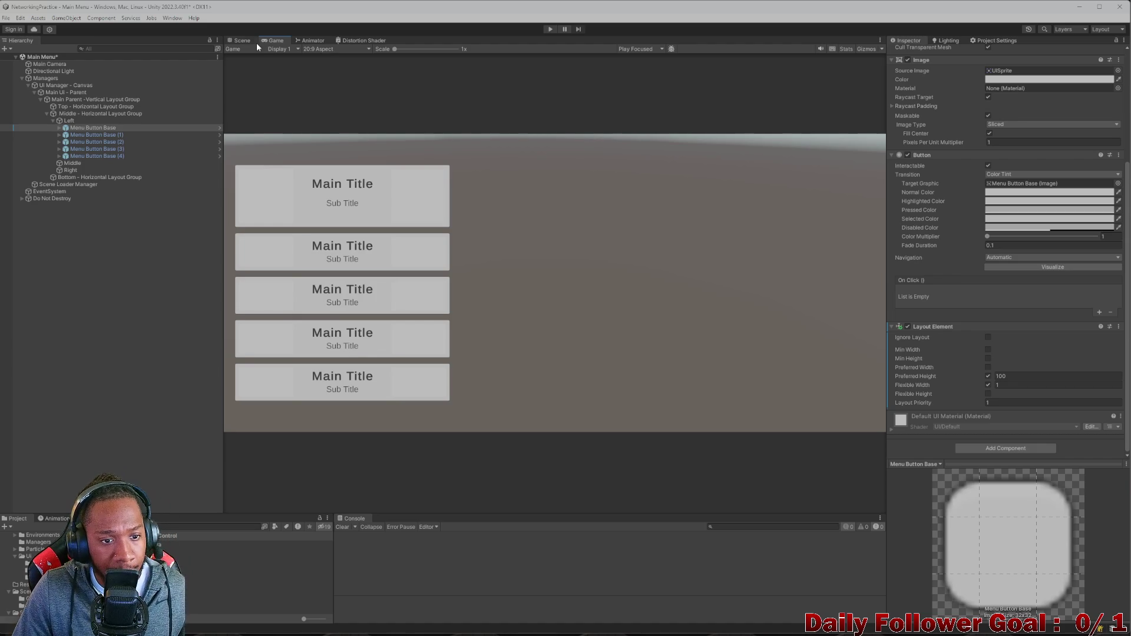
pyautogui.click(240, 41)
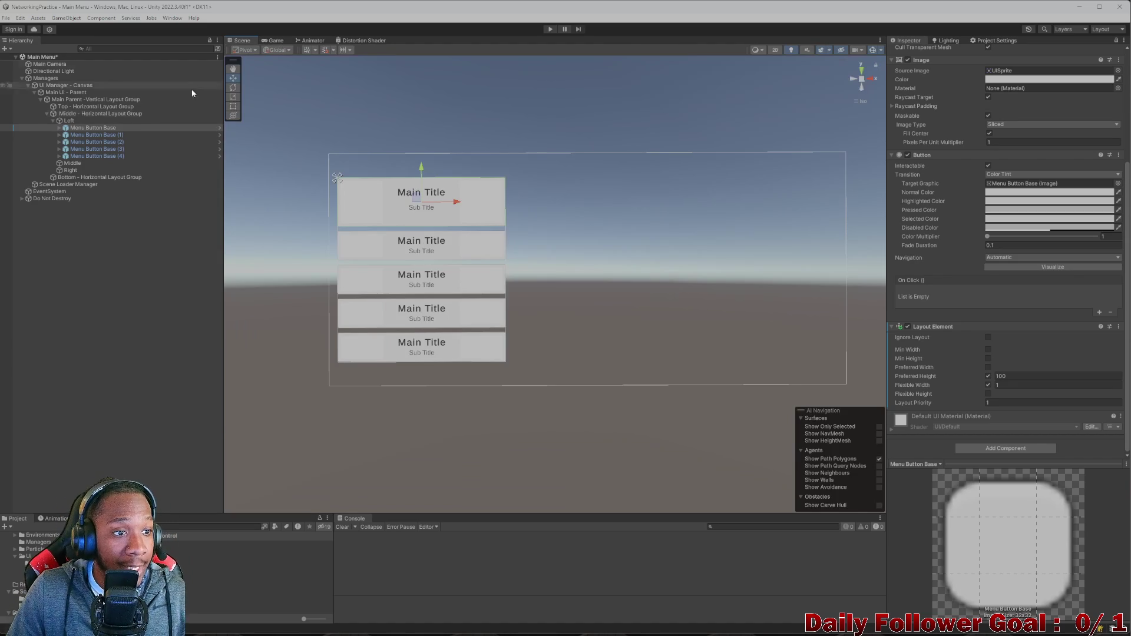
# - Paste Menu Button Base as a child of the Top group and duplicate it into four top-row buttons
pyautogui.click(90, 129)
pyautogui.click(47, 114)
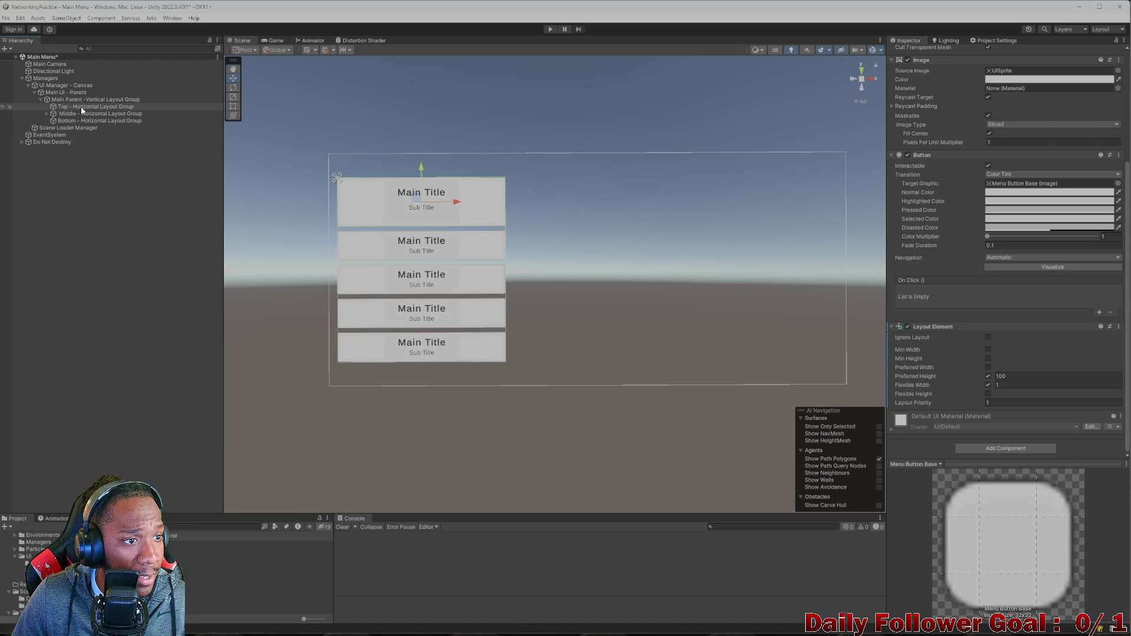
pyautogui.click(81, 107)
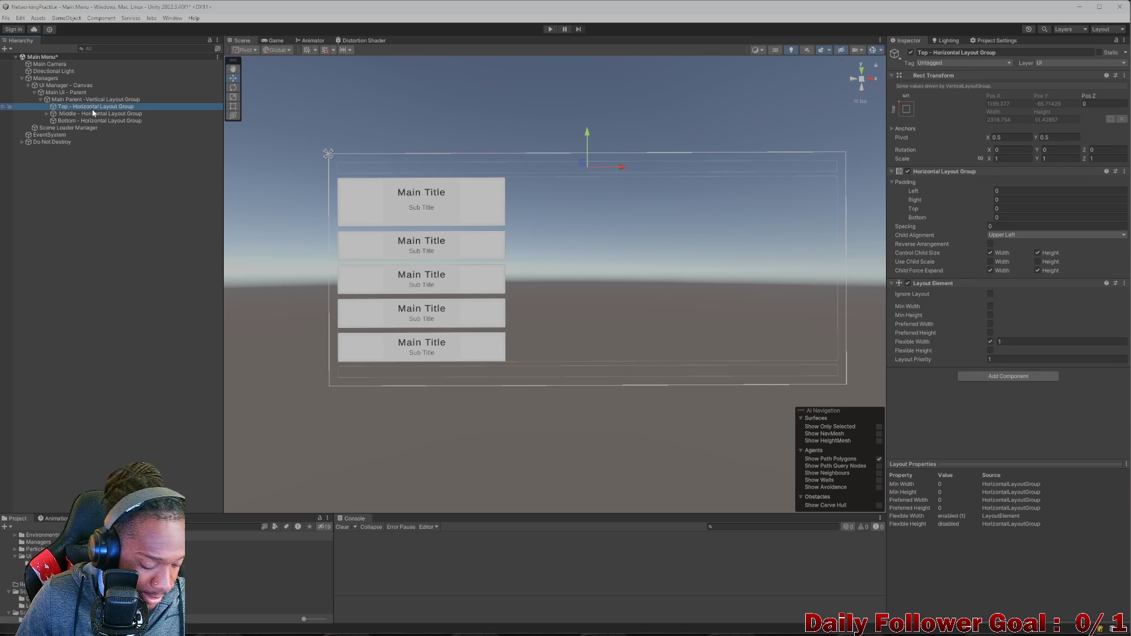
pyautogui.rightClick(92, 110)
pyautogui.click(127, 144)
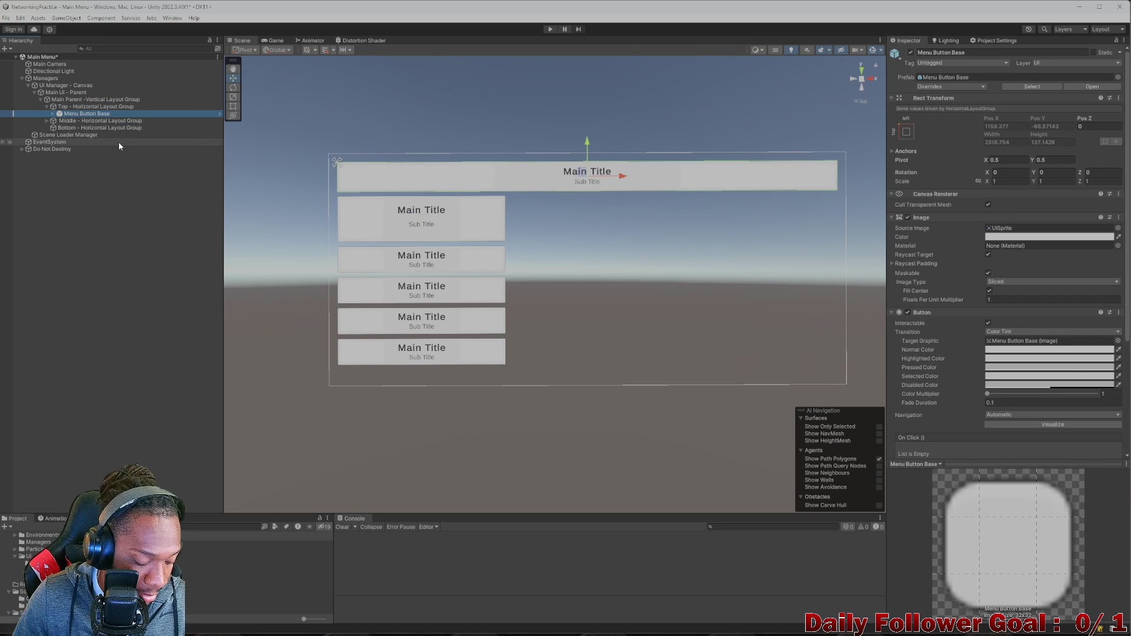
pyautogui.hotkey('ctrl', 'd')
pyautogui.hotkey('ctrl', 'd')
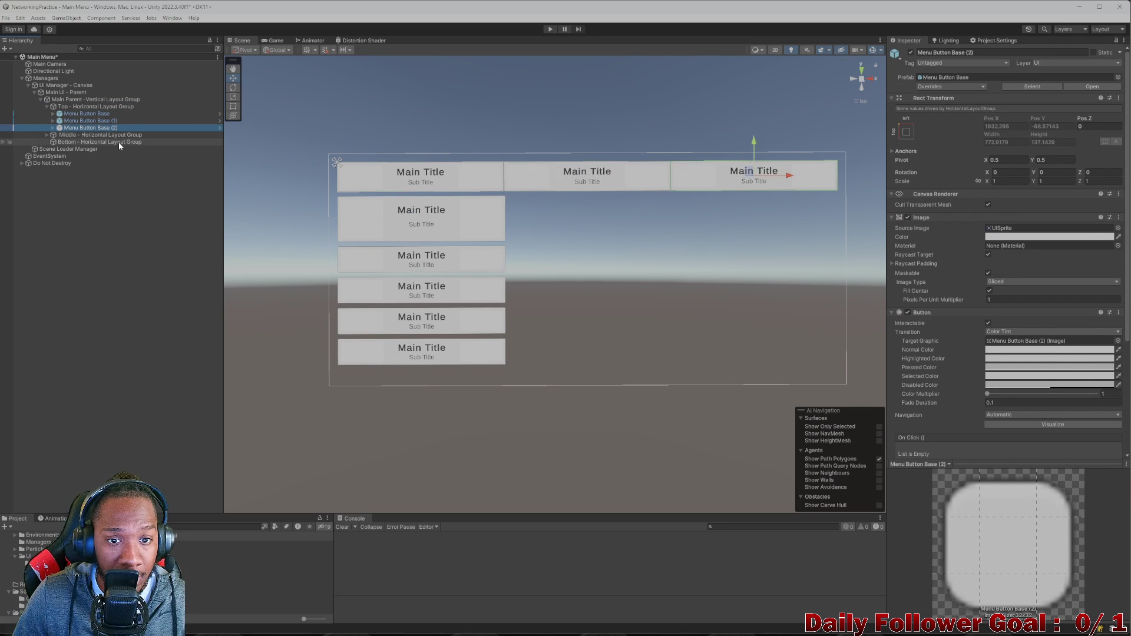
pyautogui.hotkey('ctrl', 'd')
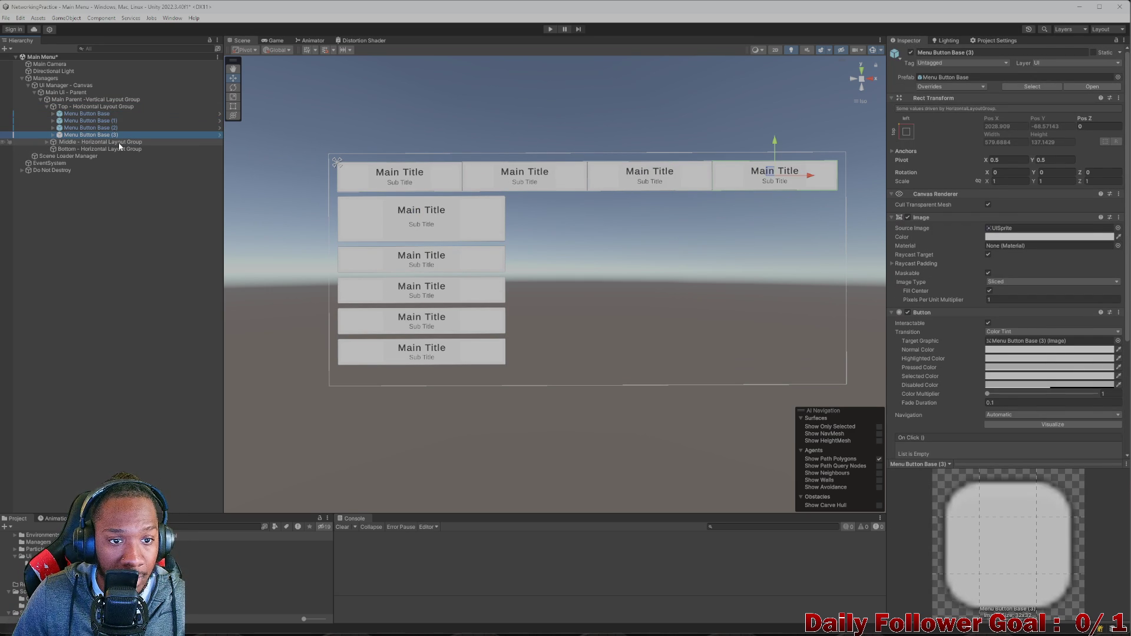
# - Paste the button into the Bottom group and duplicate it to fill the bottom row
pyautogui.click(80, 149)
pyautogui.rightClick(81, 149)
pyautogui.click(110, 183)
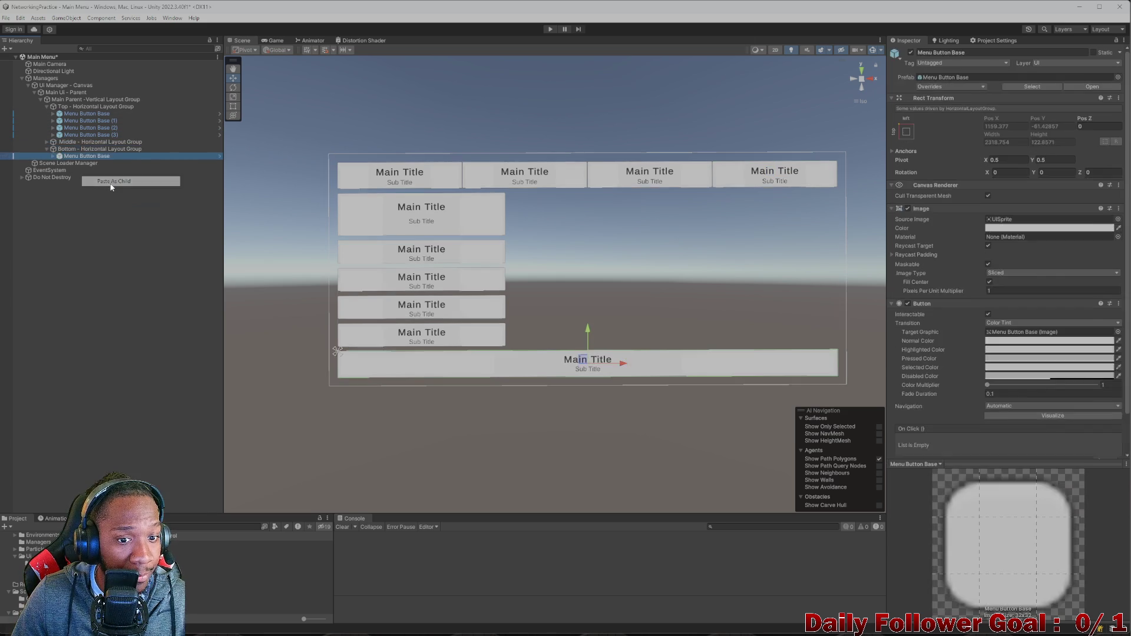
pyautogui.click(73, 149)
pyautogui.click(74, 155)
pyautogui.hotkey('ctrl', 'd')
pyautogui.hotkey('ctrl', 'd')
pyautogui.hotkey('ctrl', 'd')
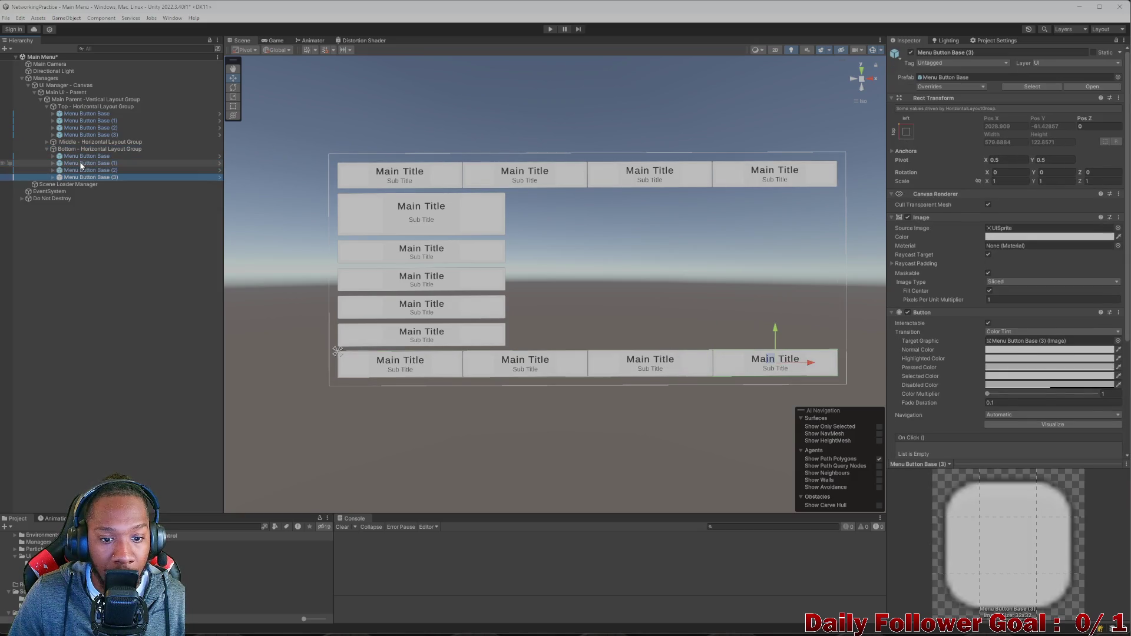
pyautogui.click(91, 149)
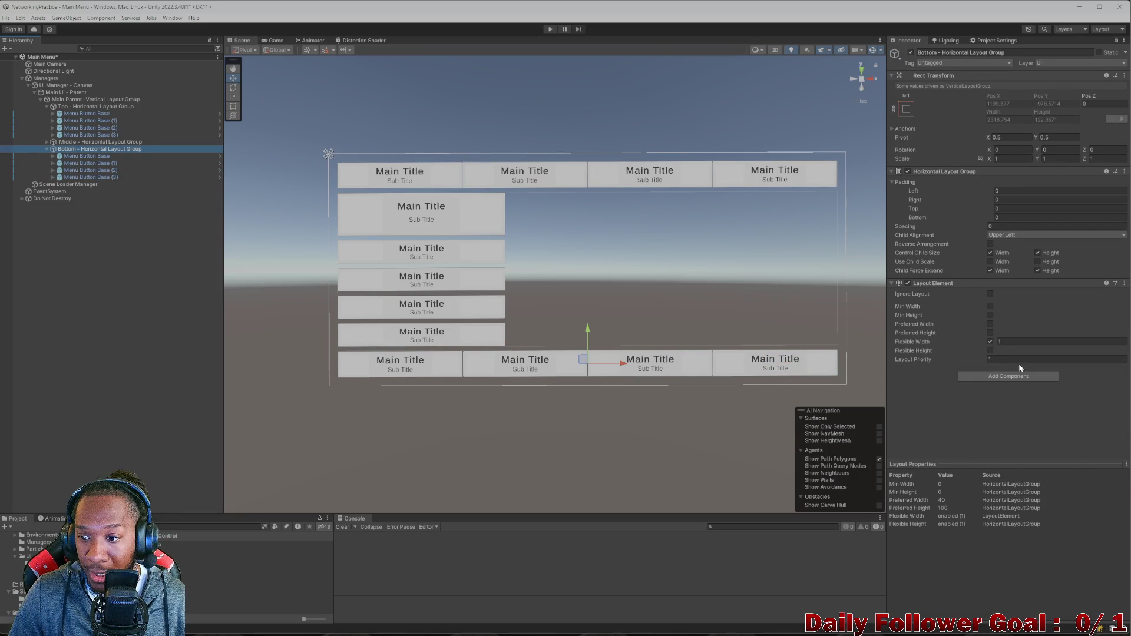
# - Set Horizontal Layout Group spacing to 10 on both the Bottom and Top rows
pyautogui.click(1022, 226)
pyautogui.write('10')
pyautogui.click(80, 107)
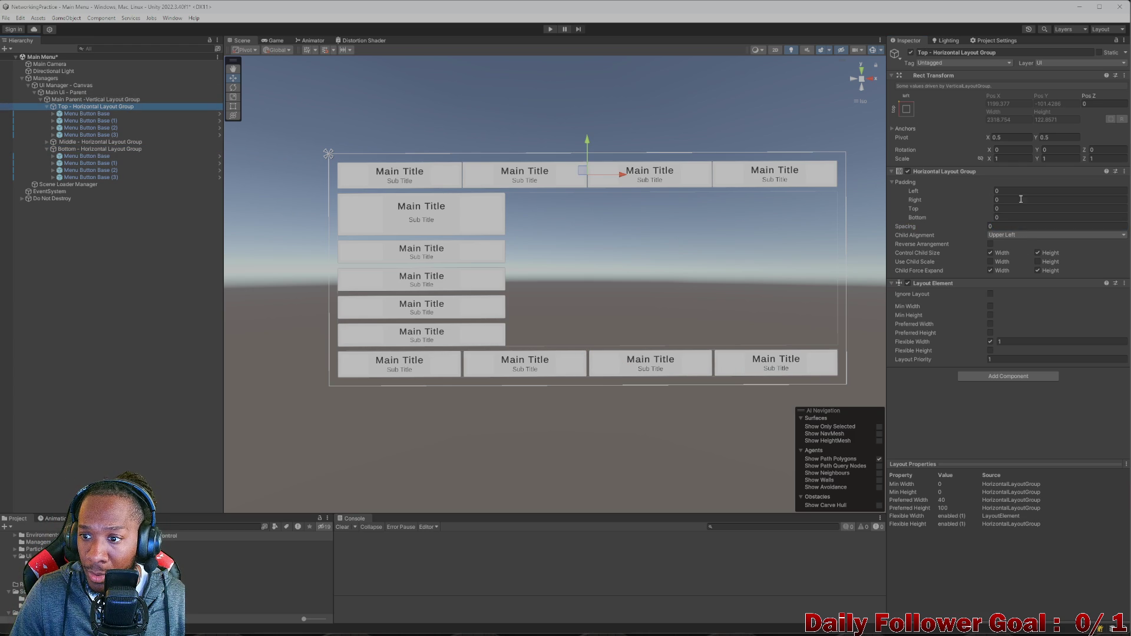
pyautogui.click(1024, 227)
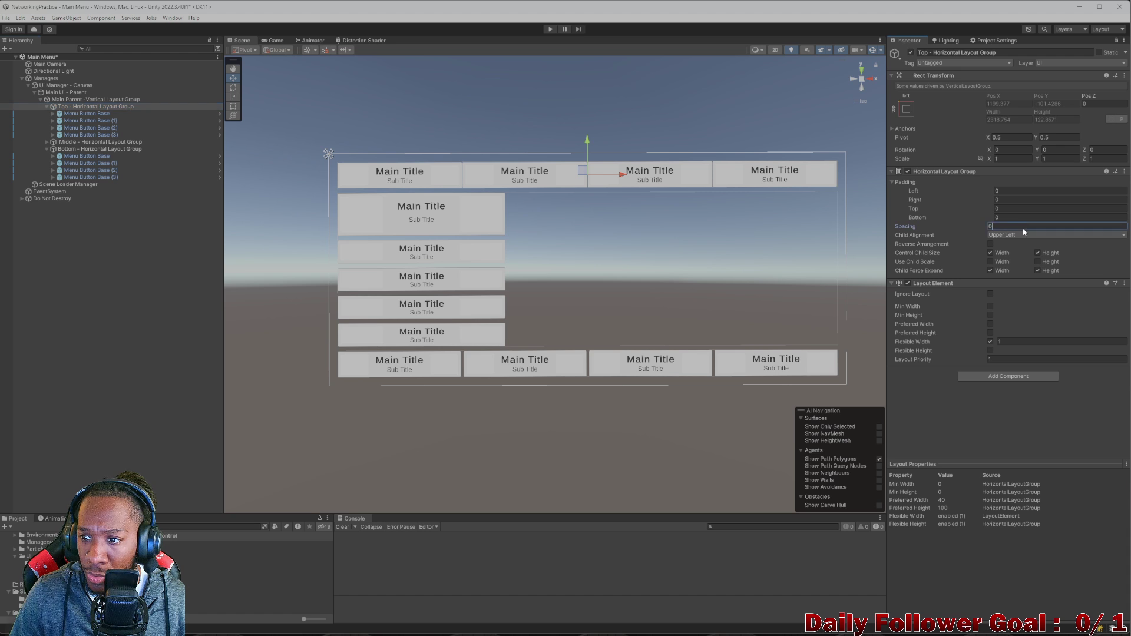
pyautogui.write('10')
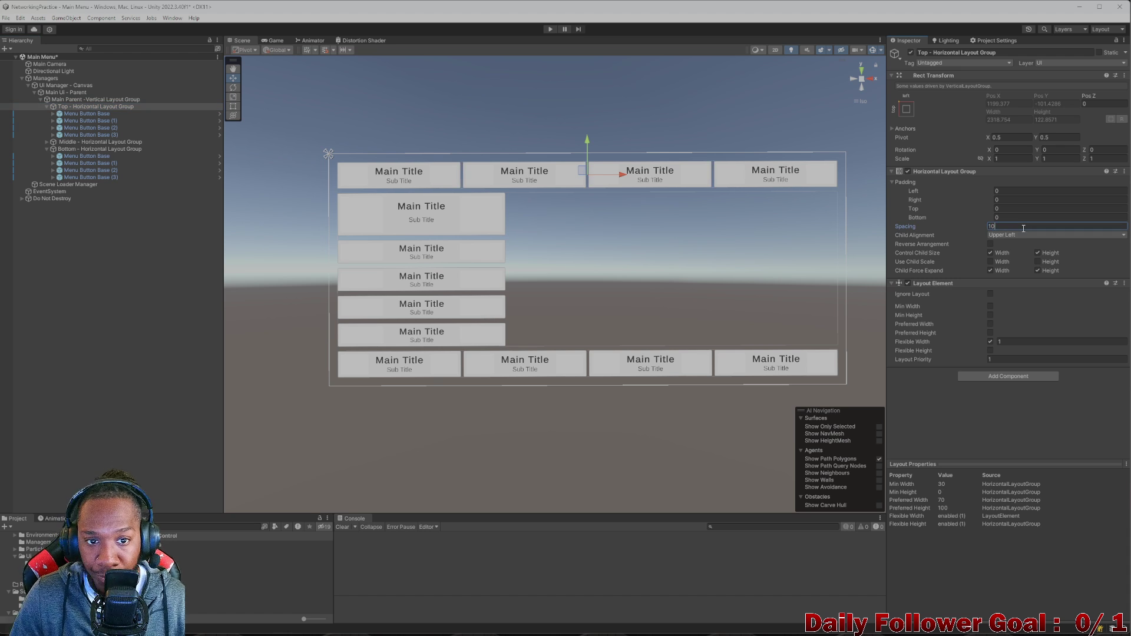
# - Reframe the scene on the menu layout and open Main Menu REF.png beside it
pyautogui.scroll(-1, 512, 306)
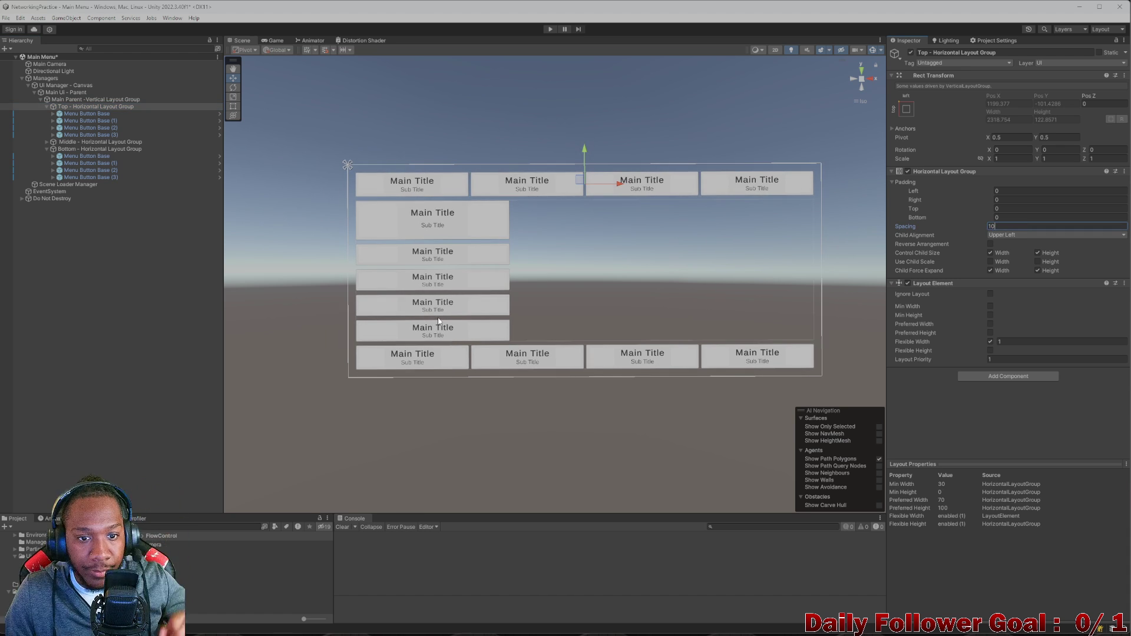
pyautogui.scroll(-2, 440, 321)
pyautogui.moveTo(596, 330)
pyautogui.mouseDown()
pyautogui.moveTo(528, 232)
pyautogui.moveTo(515, 295)
pyautogui.mouseUp()
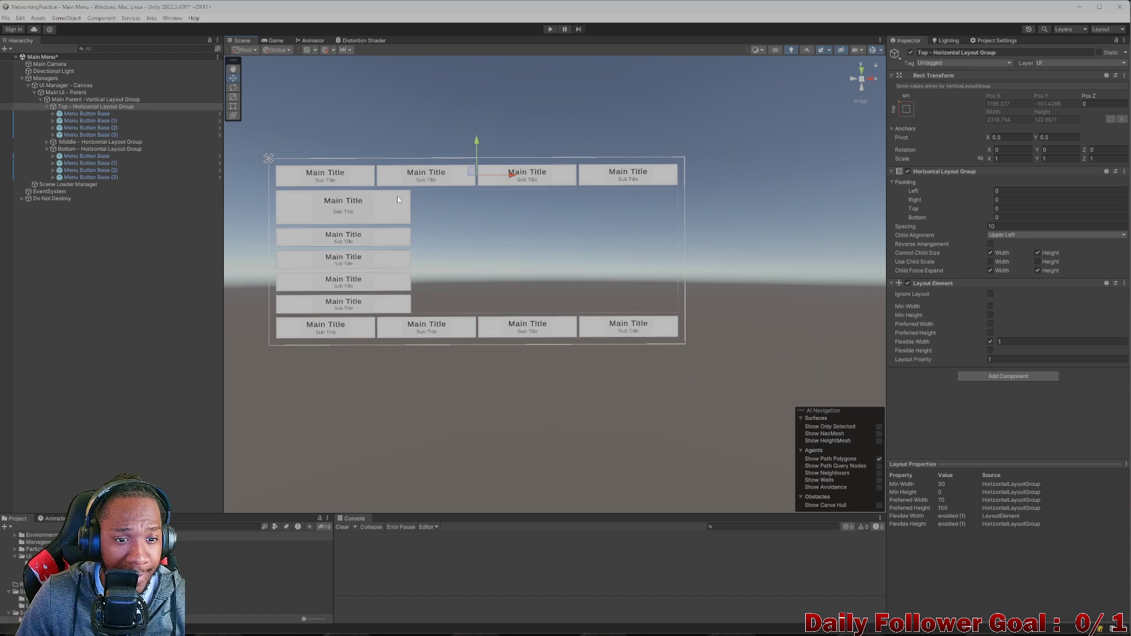
pyautogui.scroll(2, 438, 212)
pyautogui.moveTo(437, 212); pyautogui.dragTo(559, 243)
pyautogui.scroll(2, 550, 305)
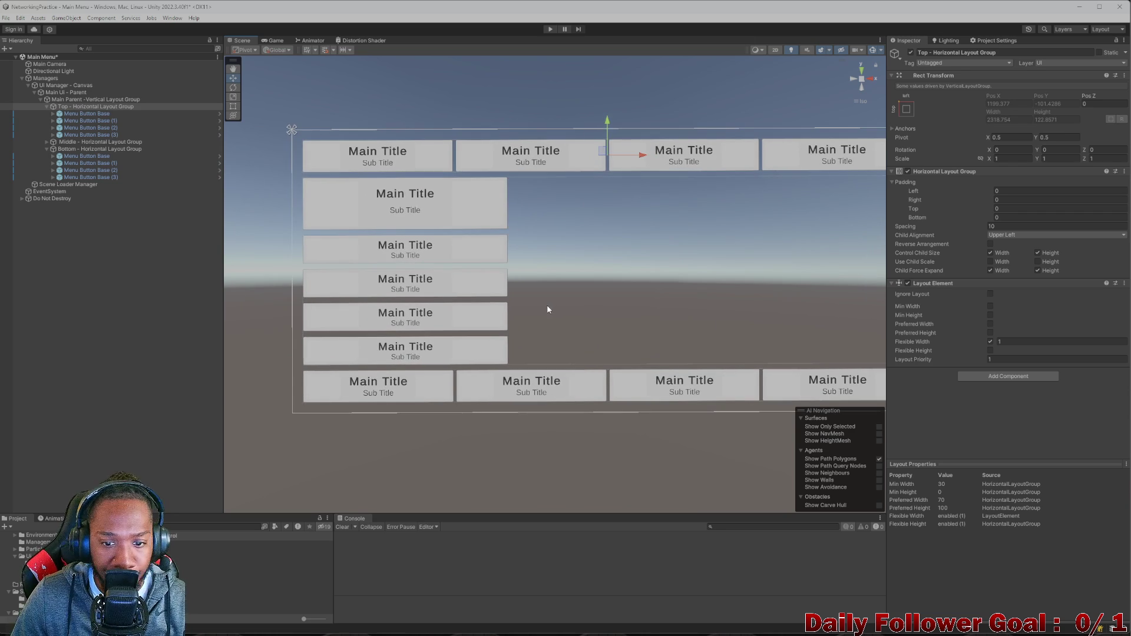
pyautogui.scroll(-2, 565, 318)
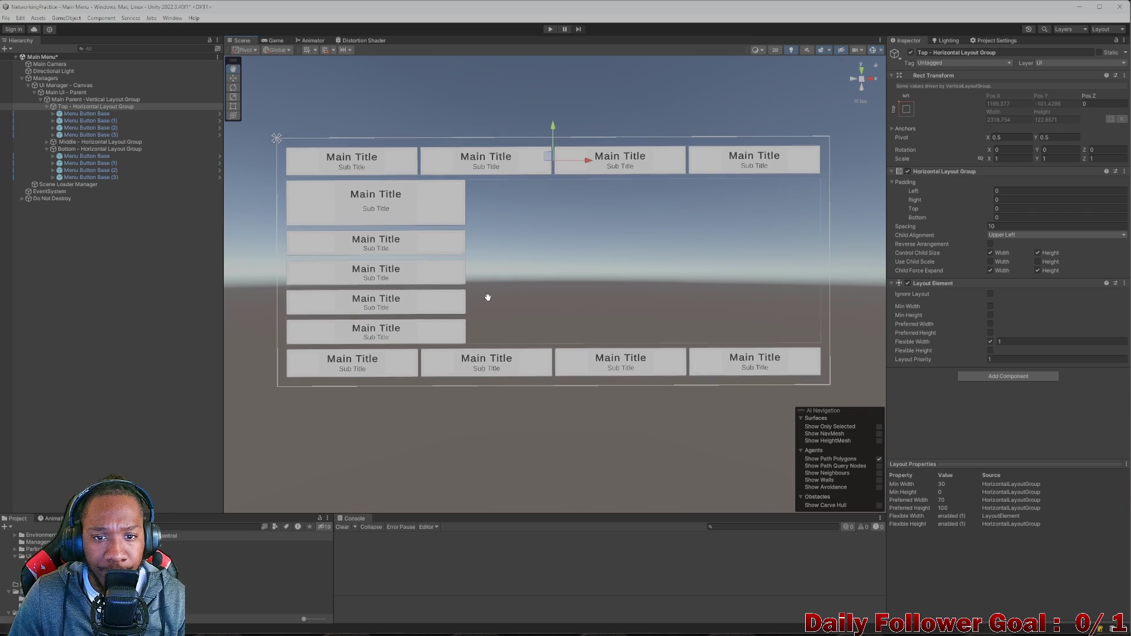
pyautogui.click(721, 627)
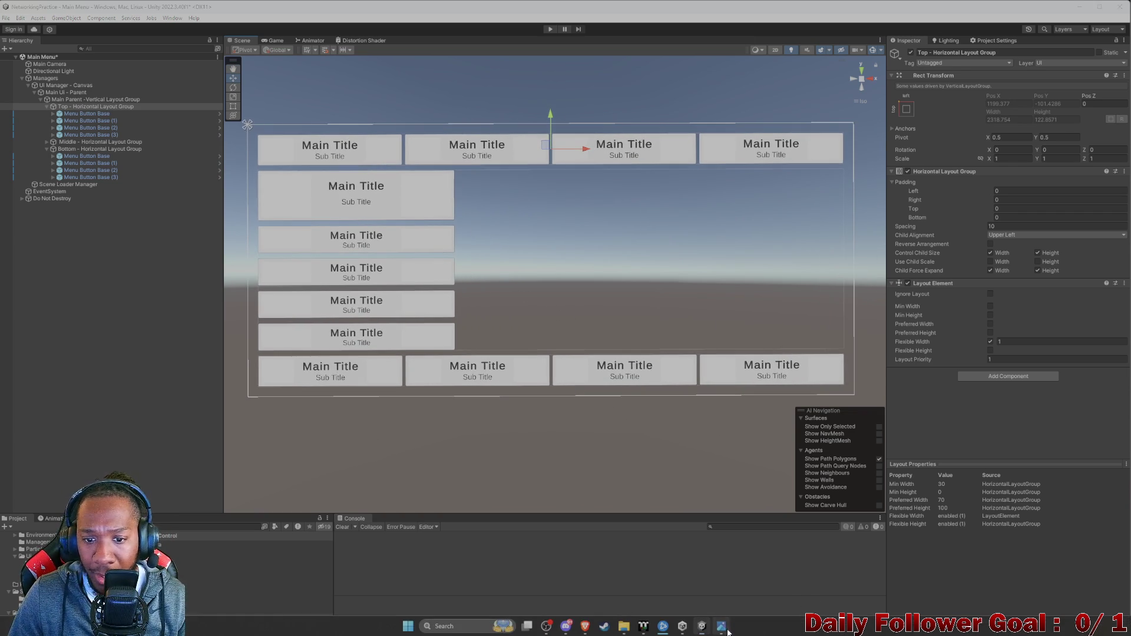
pyautogui.moveTo(662, 100)
pyautogui.mouseDown()
pyautogui.moveTo(950, 107)
pyautogui.moveTo(925, 101)
pyautogui.moveTo(951, 131)
pyautogui.moveTo(1054, 132)
pyautogui.moveTo(857, 122)
pyautogui.mouseUp()
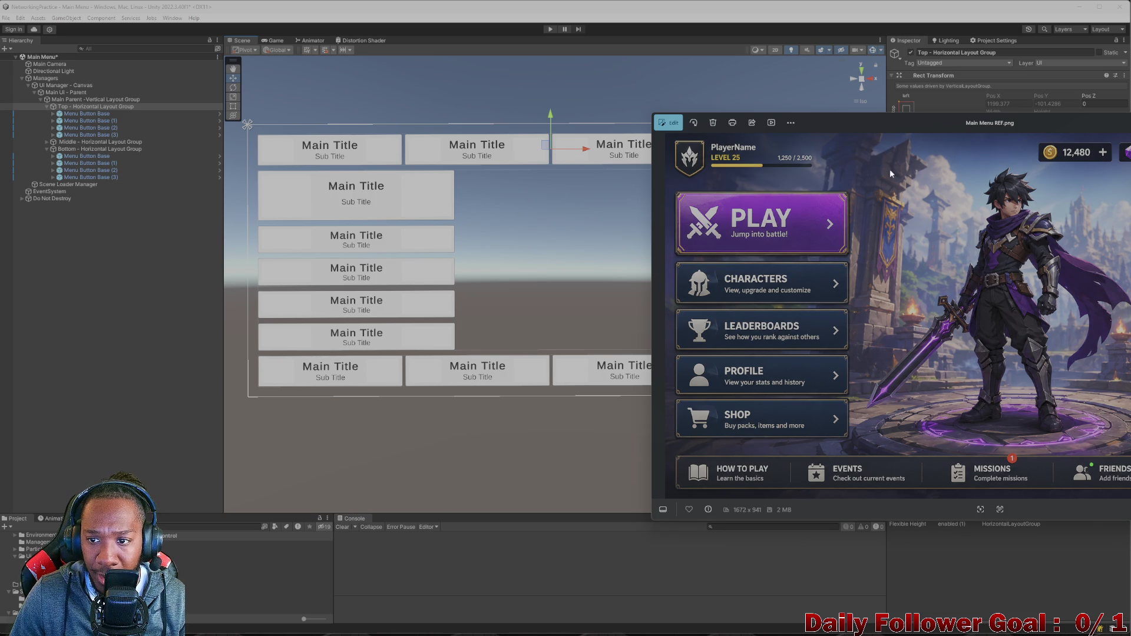
# - Overlay the reference image on the layout to compare, then put it away
pyautogui.moveTo(922, 126)
pyautogui.mouseDown()
pyautogui.moveTo(1103, 127)
pyautogui.moveTo(807, 104)
pyautogui.moveTo(643, 135)
pyautogui.moveTo(588, 119)
pyautogui.mouseUp()
pyautogui.click(940, 117)
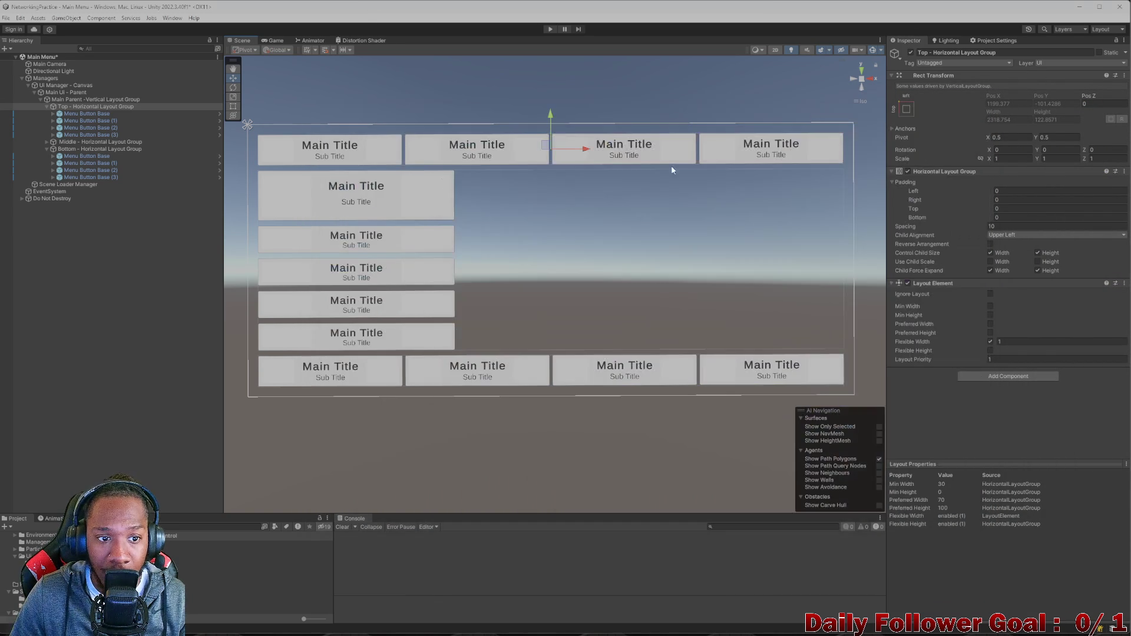
pyautogui.moveTo(644, 210); pyautogui.dragTo(670, 219)
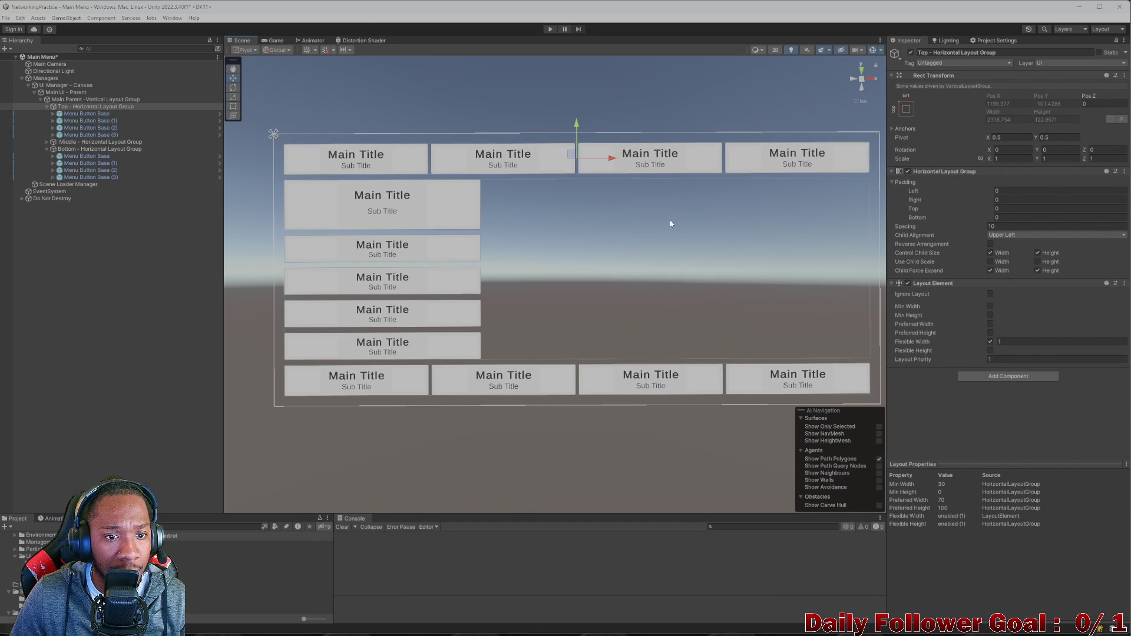
# - Preview the menu in the Game view at 16:9, then switch back to 20:9
pyautogui.click(273, 41)
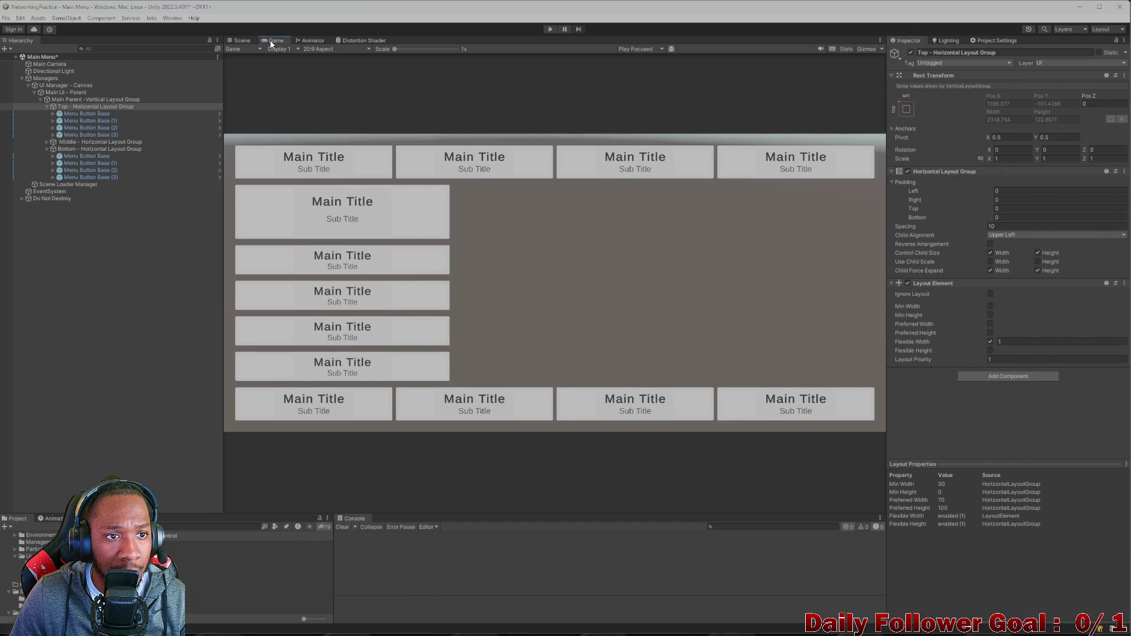
pyautogui.click(330, 49)
pyautogui.click(337, 93)
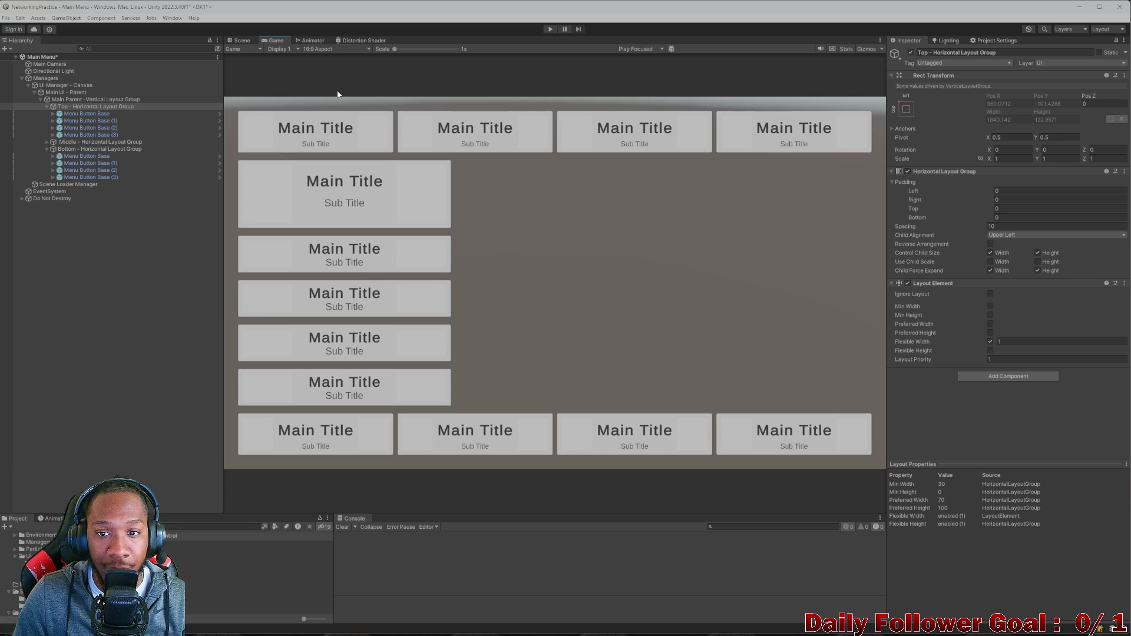
pyautogui.click(333, 50)
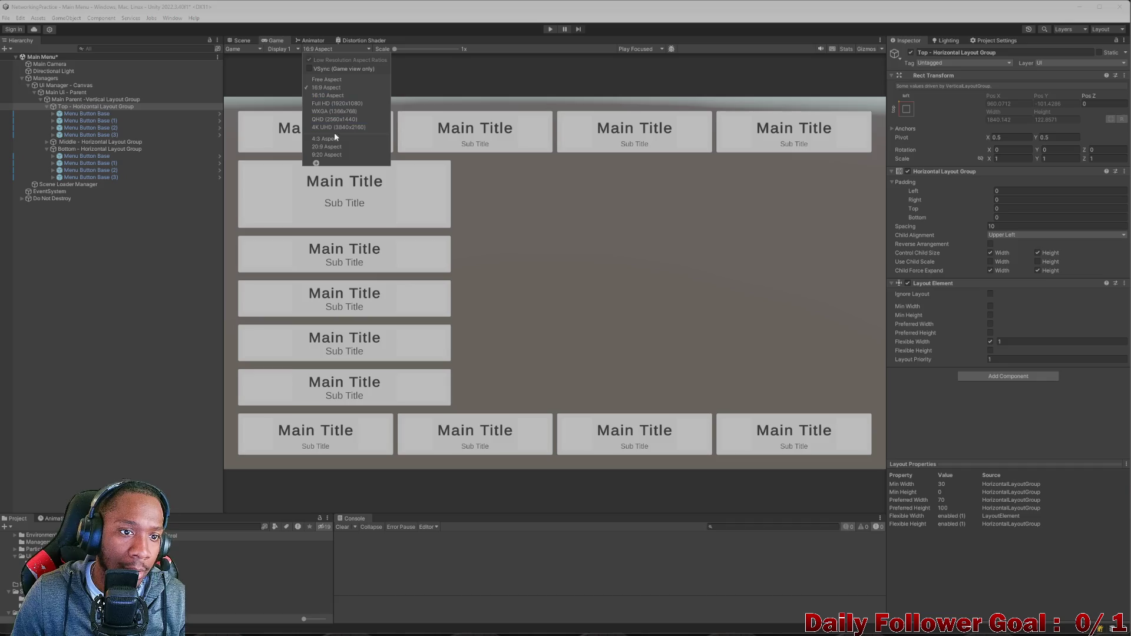
pyautogui.click(333, 148)
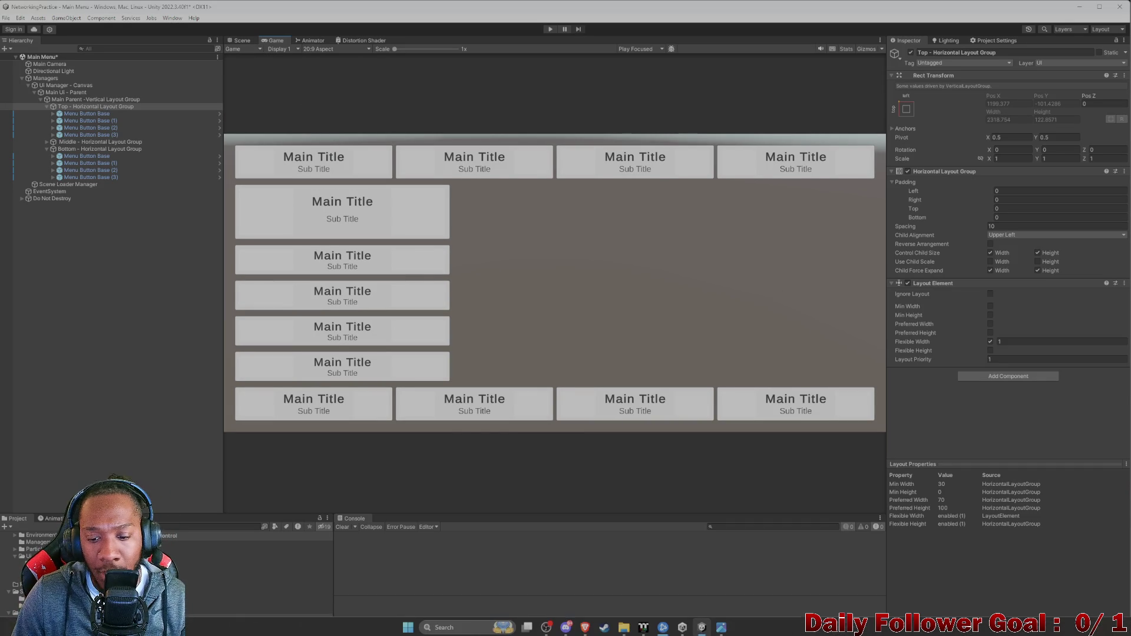
# - Glance at the reference image once more, then return to the Scene view
pyautogui.click(721, 626)
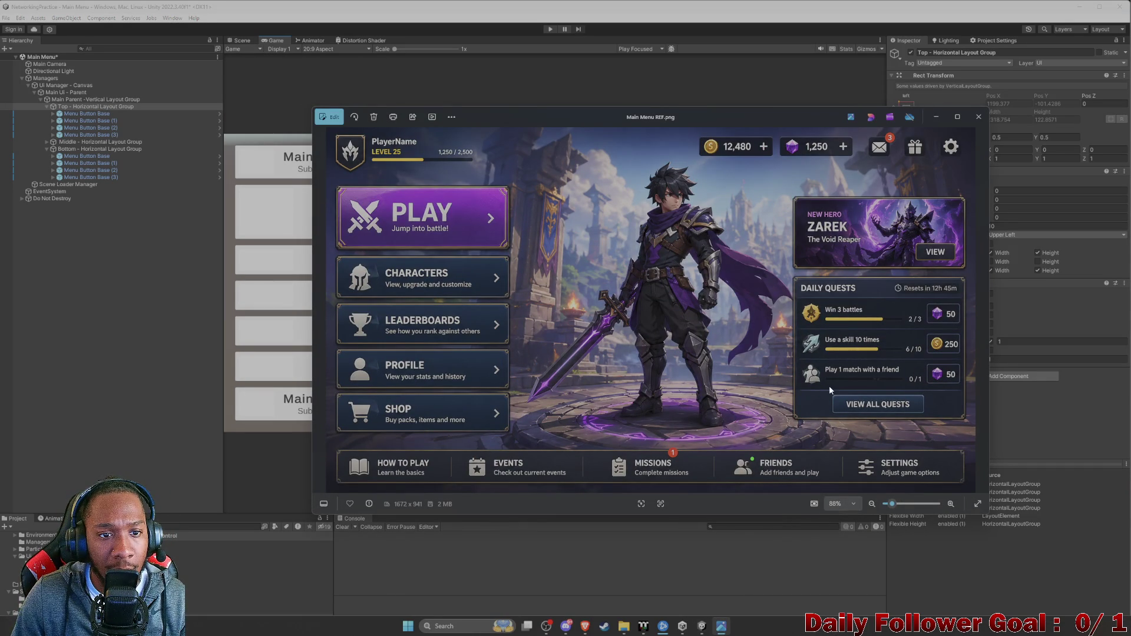
pyautogui.click(936, 116)
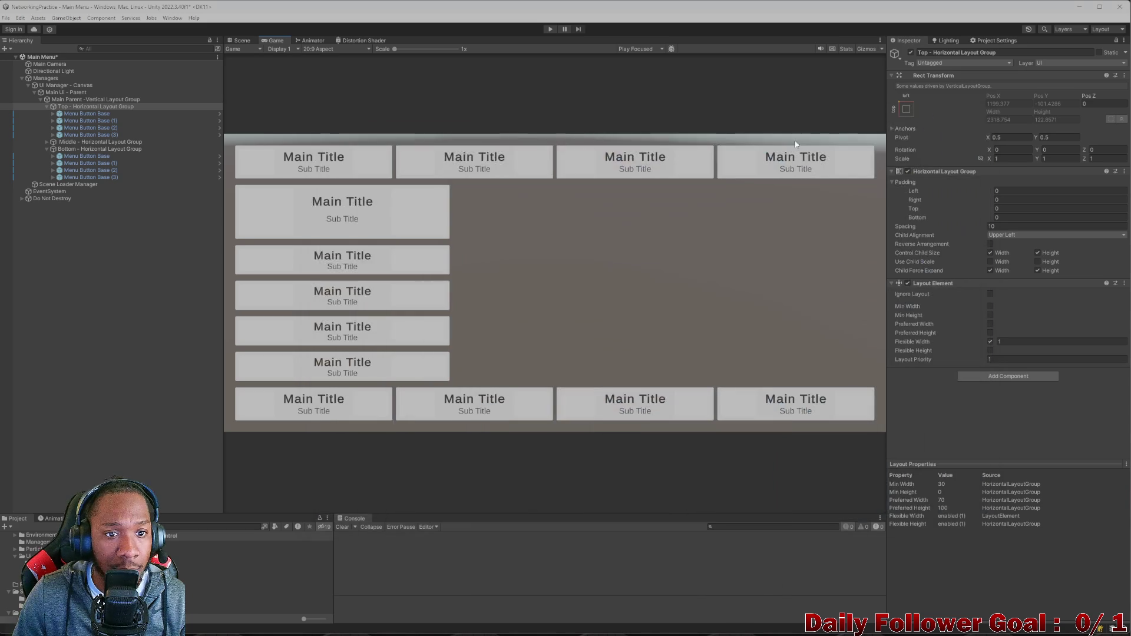
pyautogui.click(242, 40)
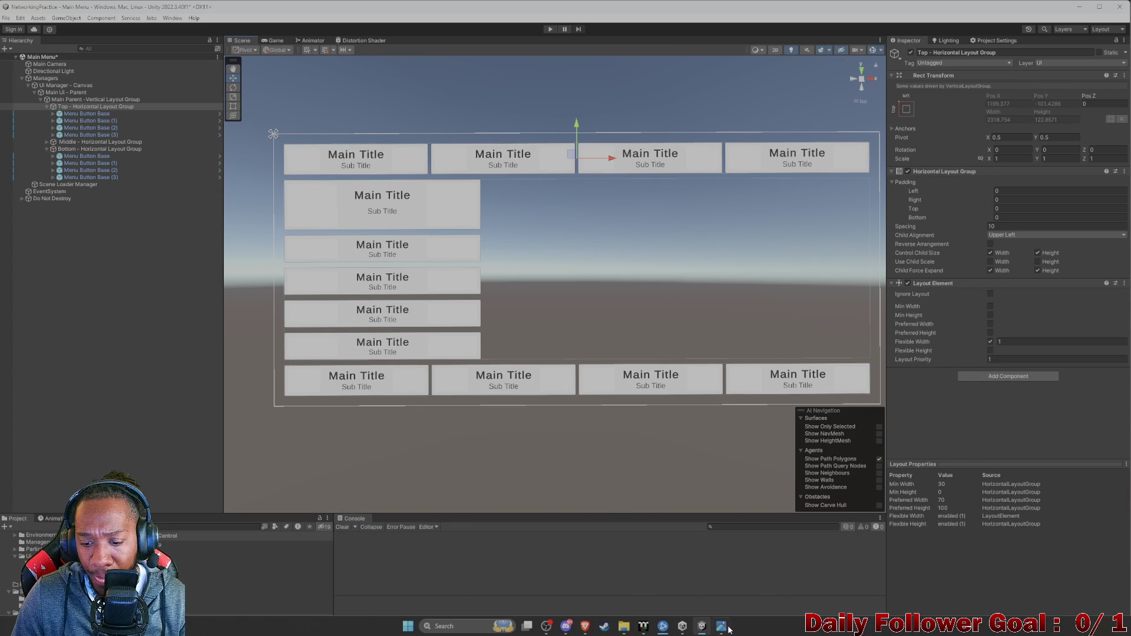
pyautogui.click(722, 627)
pyautogui.click(723, 627)
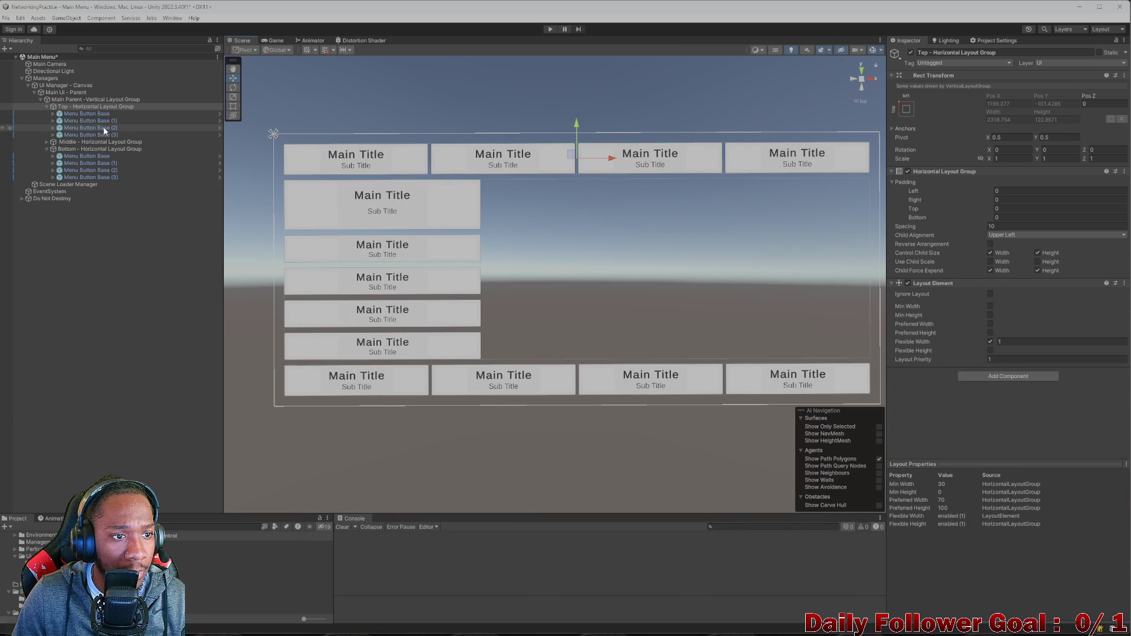
pyautogui.click(88, 114)
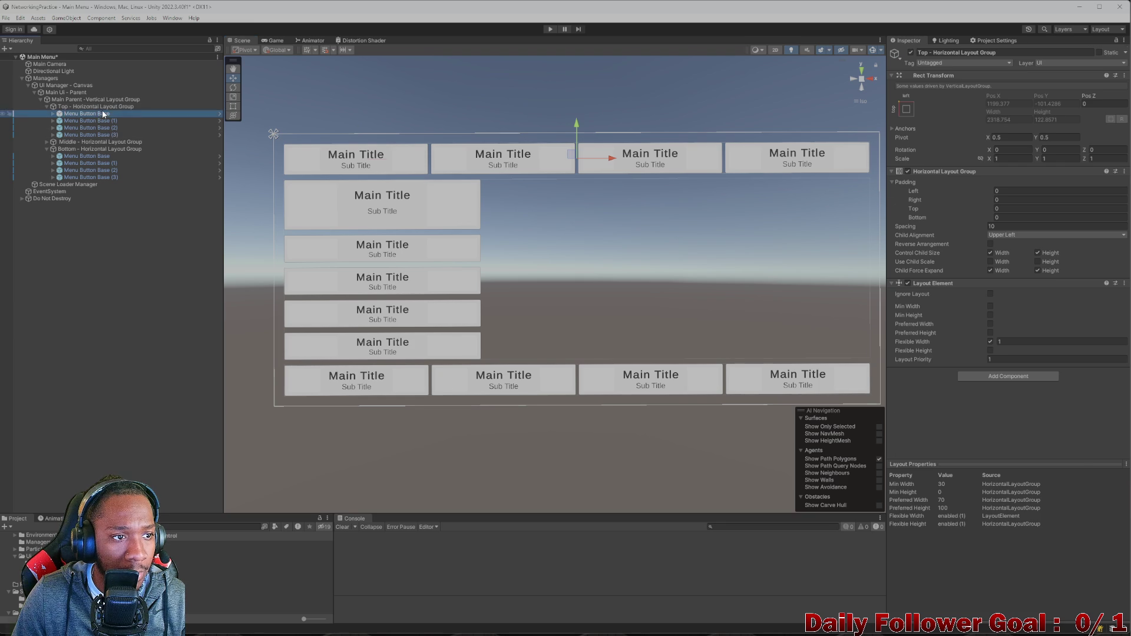
pyautogui.scroll(-2, 1006, 368)
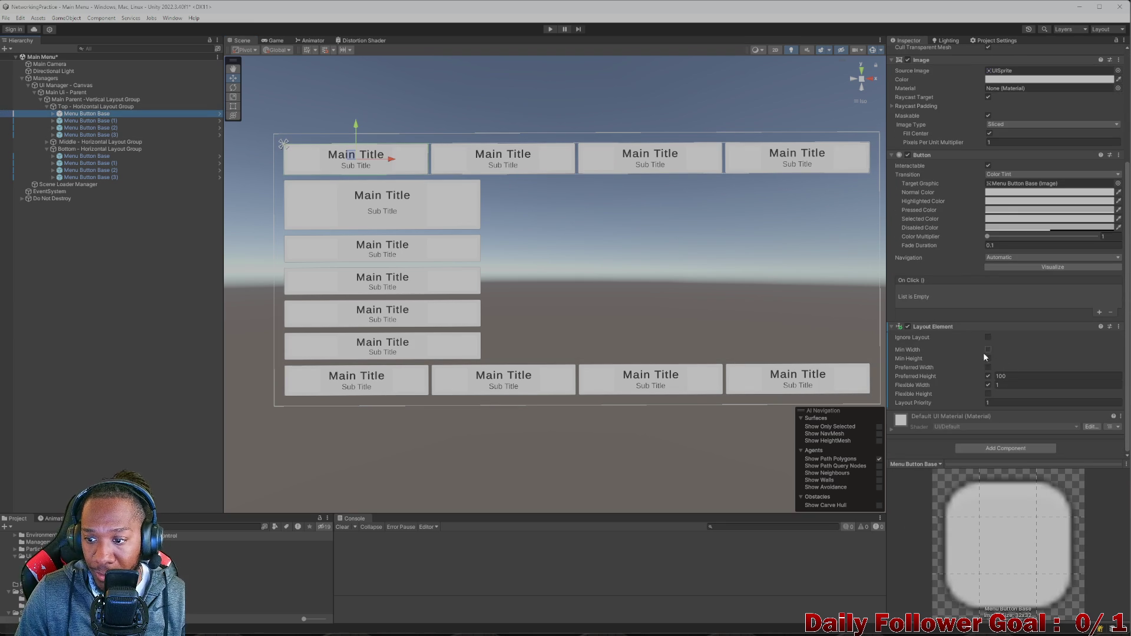
pyautogui.click(107, 121)
pyautogui.click(107, 128)
pyautogui.click(94, 135)
pyautogui.click(100, 156)
pyautogui.click(106, 163)
pyautogui.click(118, 170)
pyautogui.scroll(1, 963, 233)
pyautogui.scroll(-2, 952, 253)
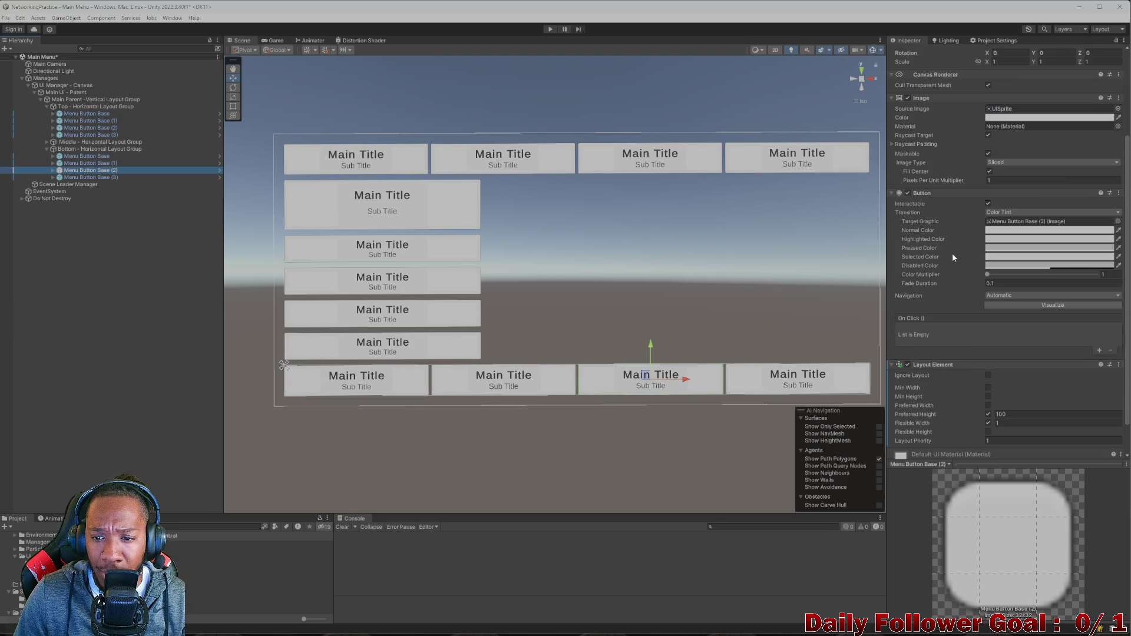
pyautogui.click(103, 177)
pyautogui.click(81, 157)
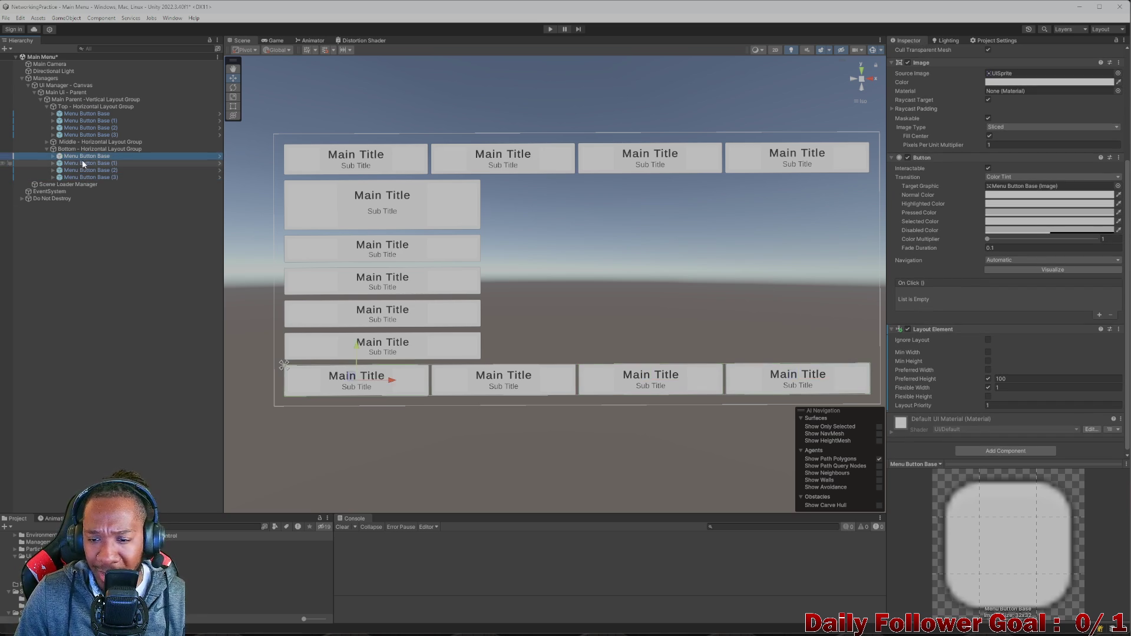
pyautogui.click(80, 135)
pyautogui.click(83, 114)
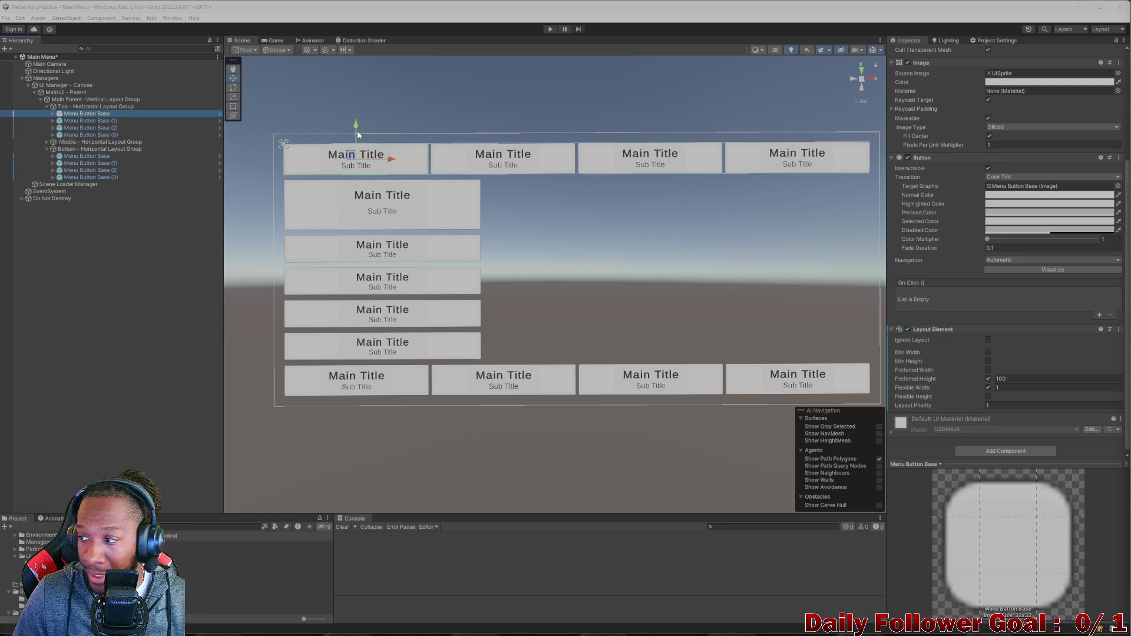
# - Create an empty GameObject in the Top row and place it after the first button
pyautogui.click(101, 107)
pyautogui.rightClick(102, 108)
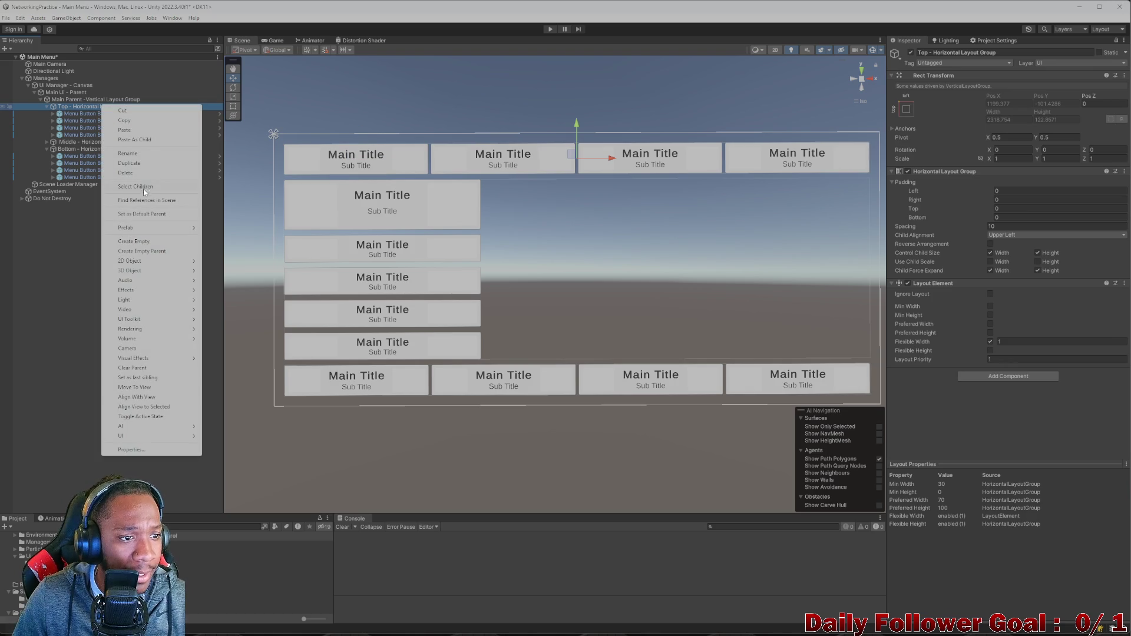
pyautogui.click(134, 242)
pyautogui.doubleClick(78, 142)
pyautogui.moveTo(68, 142); pyautogui.dragTo(66, 118)
# - Give the spacer a Layout Element with Flexible Width and a wider Preferred Width
pyautogui.scroll(-6, 429, 188)
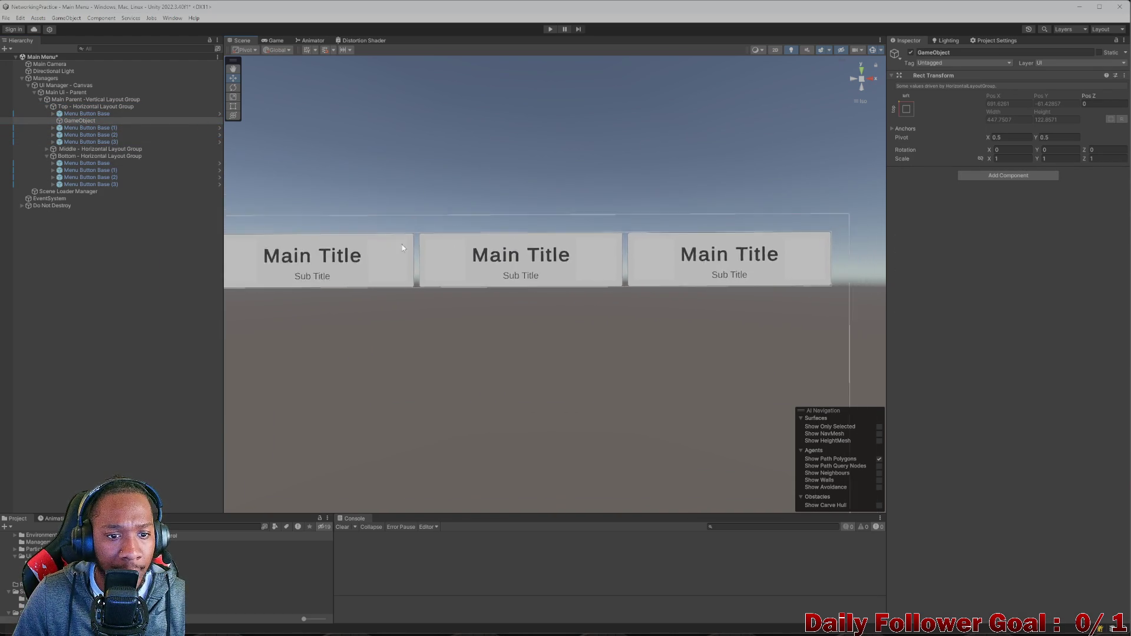
pyautogui.scroll(-3, 436, 216)
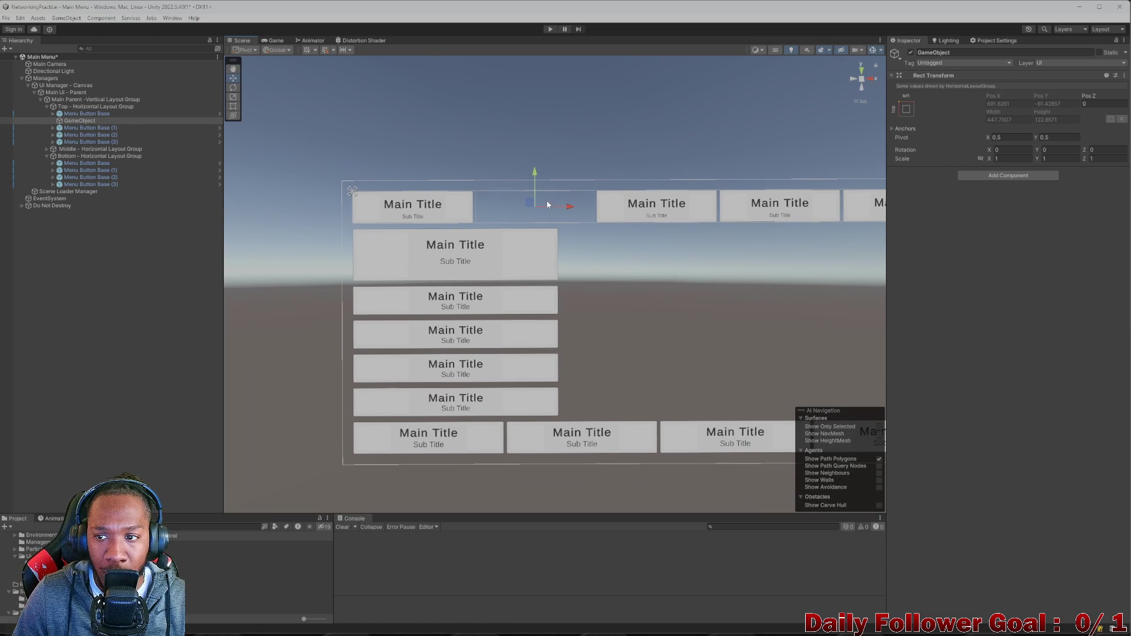
pyautogui.click(1008, 175)
pyautogui.write('lay')
pyautogui.click(1002, 205)
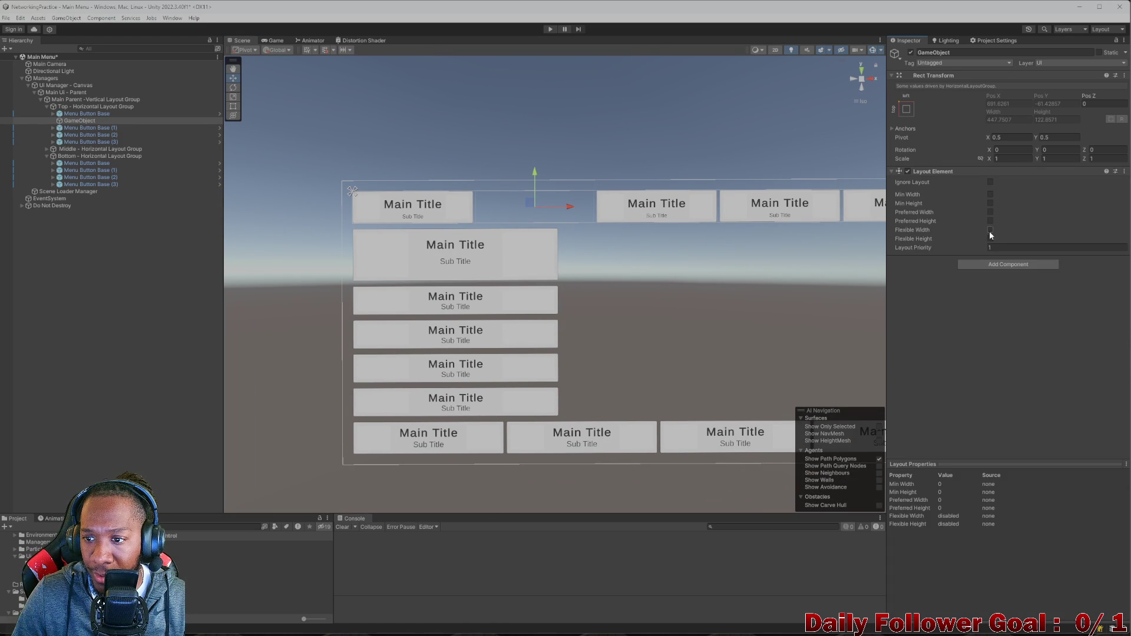
pyautogui.click(990, 230)
pyautogui.click(990, 211)
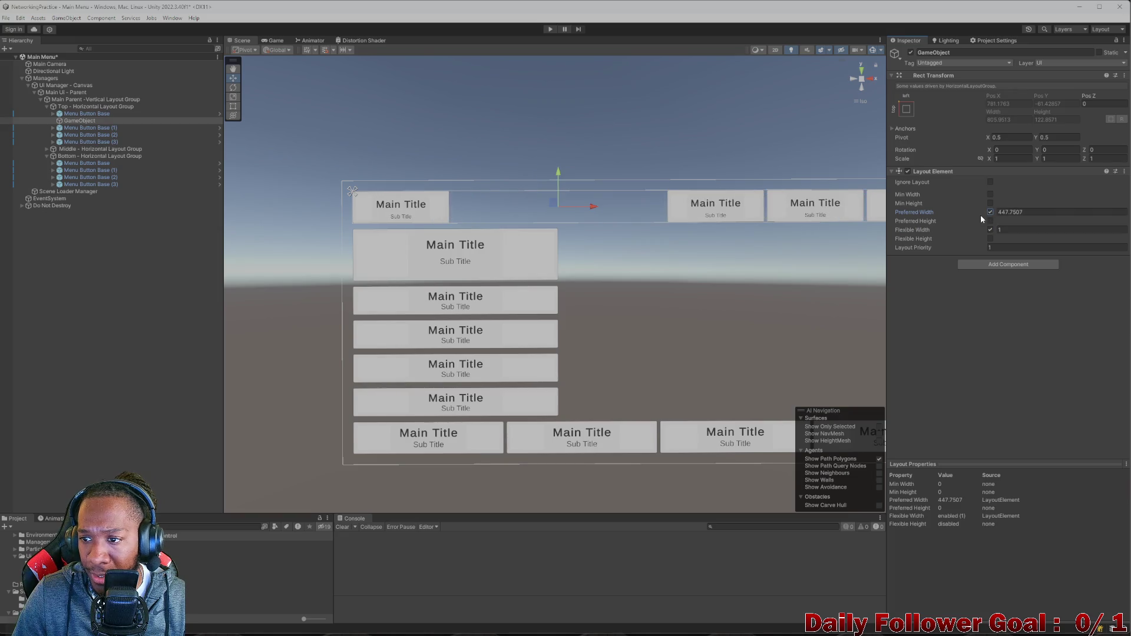
pyautogui.scroll(-5, 560, 183)
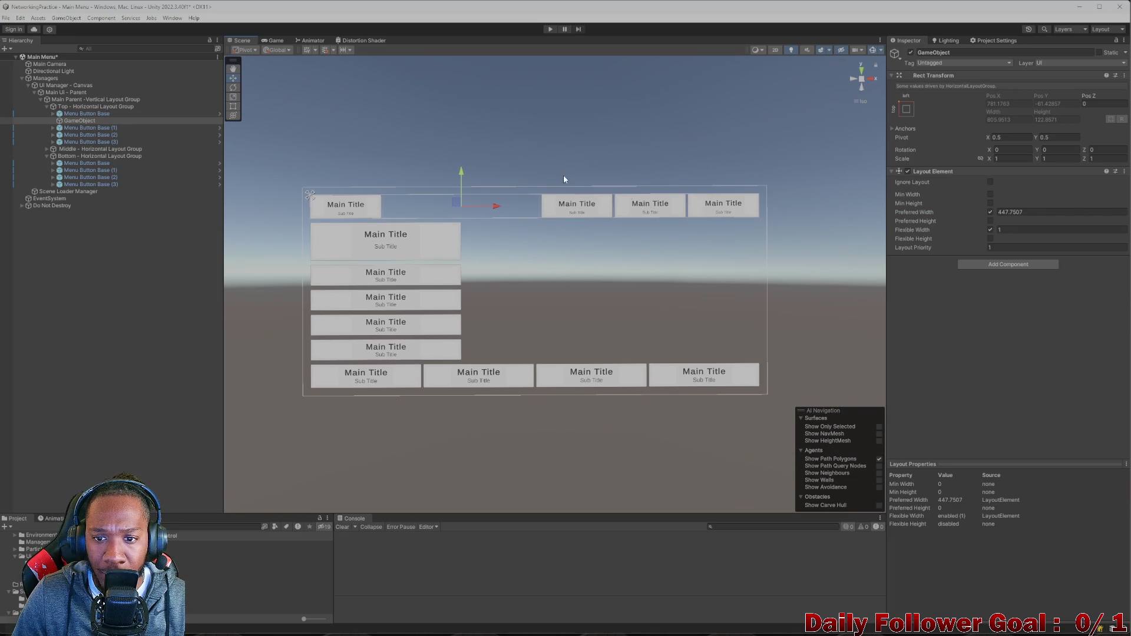
pyautogui.moveTo(995, 211); pyautogui.dragTo(1126, 210)
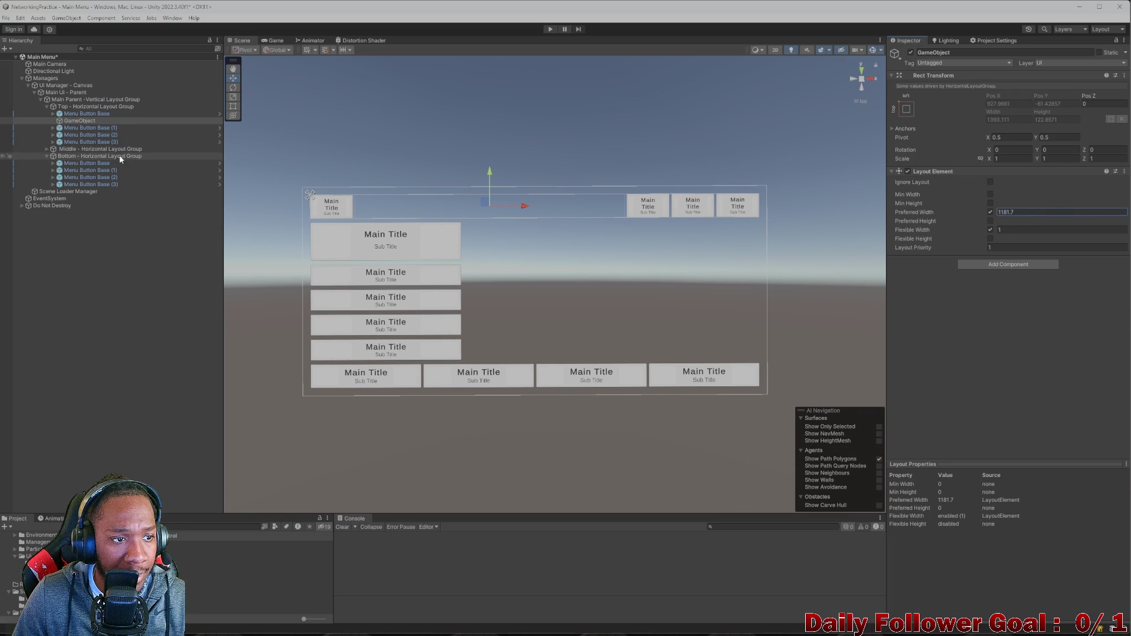
# - Make the first top-row button stretch in height only, with Preferred Width about 441.3
pyautogui.click(75, 113)
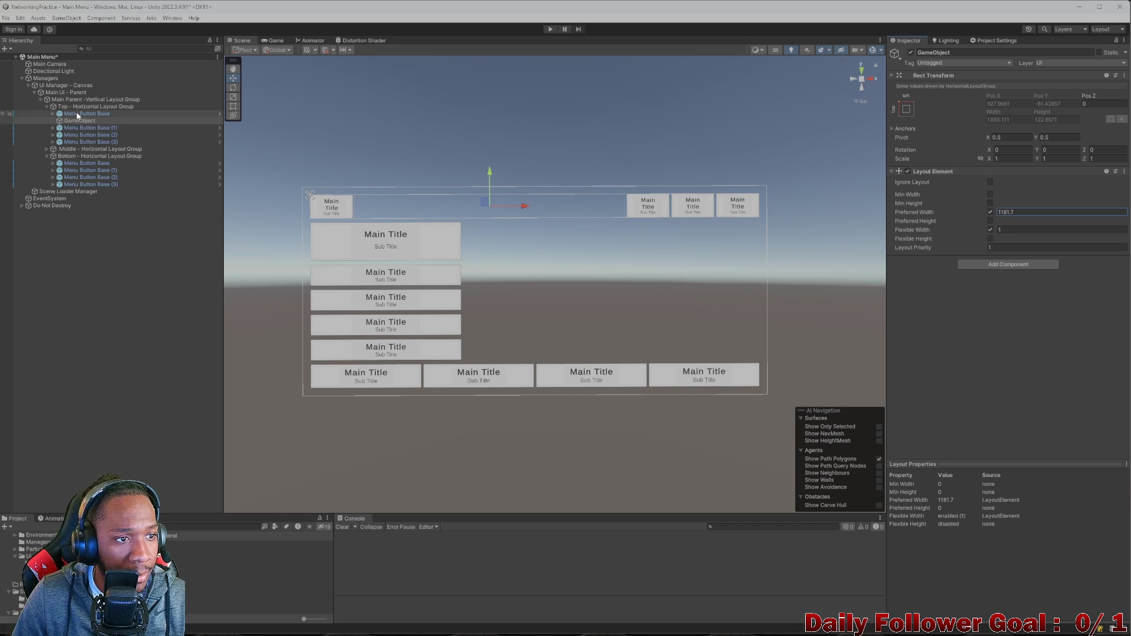
pyautogui.scroll(-3, 1025, 385)
pyautogui.scroll(-2, 1025, 385)
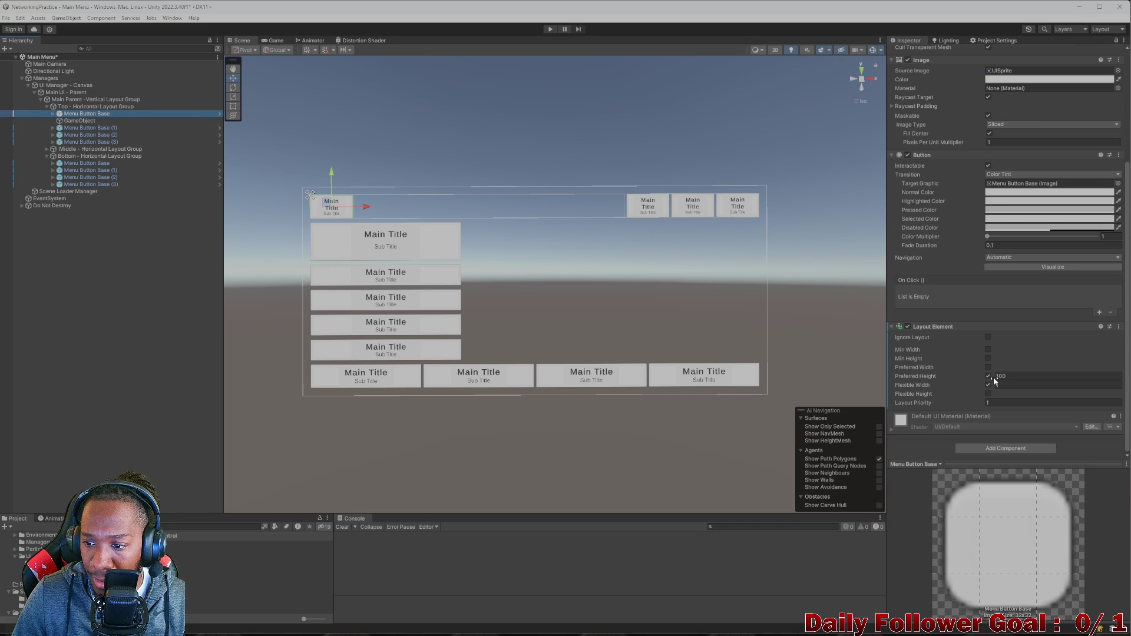
pyautogui.click(988, 393)
pyautogui.click(988, 385)
pyautogui.click(988, 376)
pyautogui.click(988, 367)
pyautogui.click(994, 367)
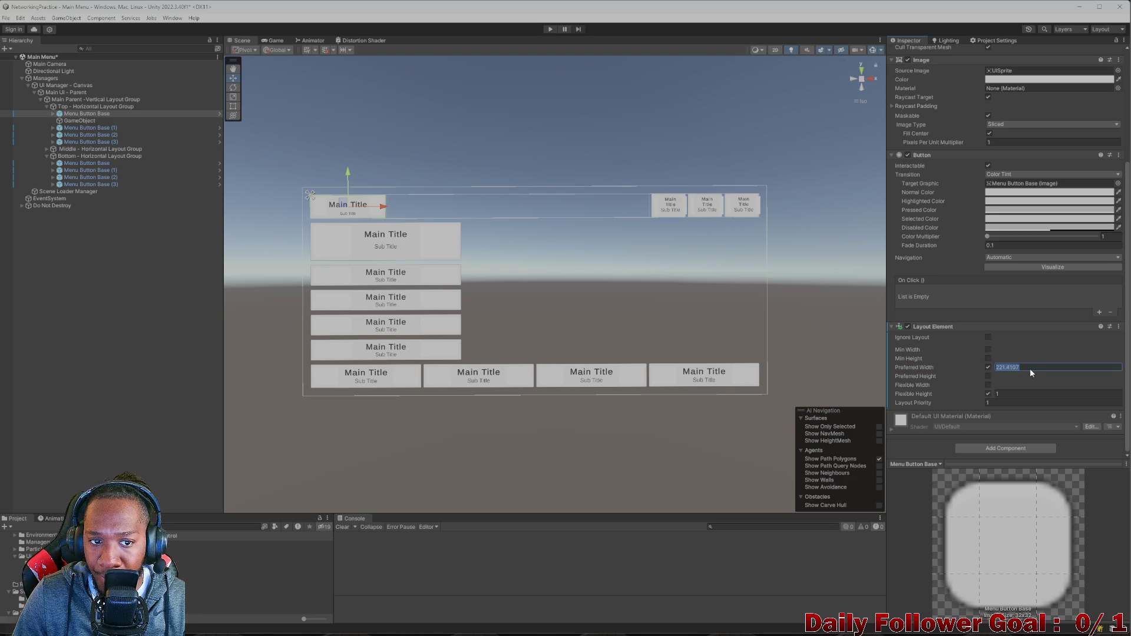
pyautogui.write('441.3')
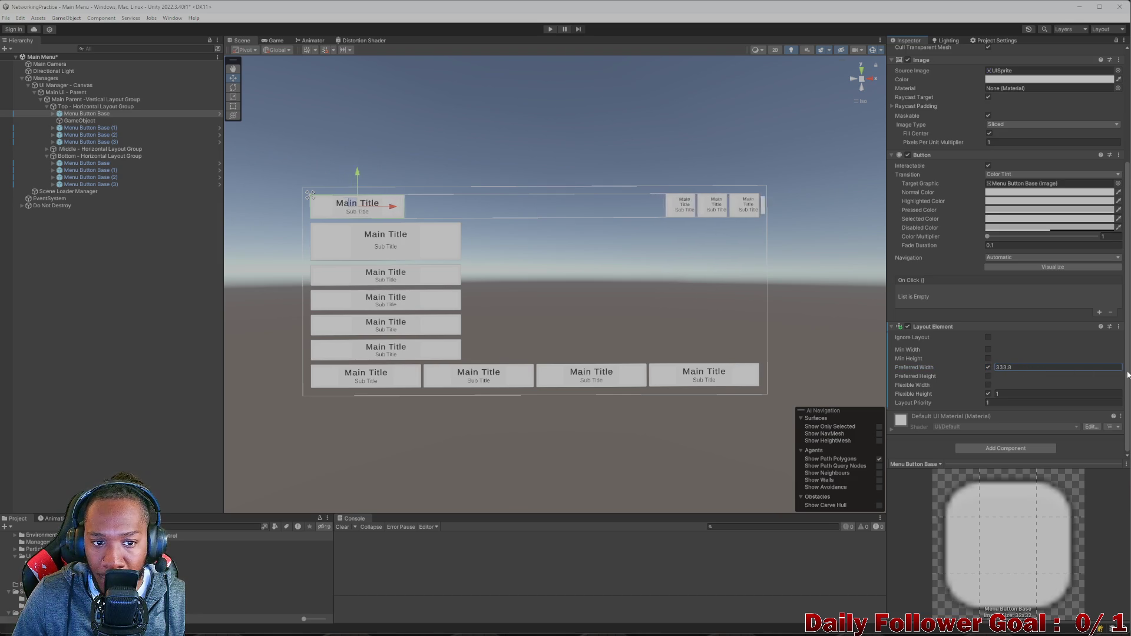
pyautogui.moveTo(914, 367)
pyautogui.mouseDown()
pyautogui.moveTo(948, 367)
pyautogui.moveTo(944, 318)
pyautogui.mouseUp()
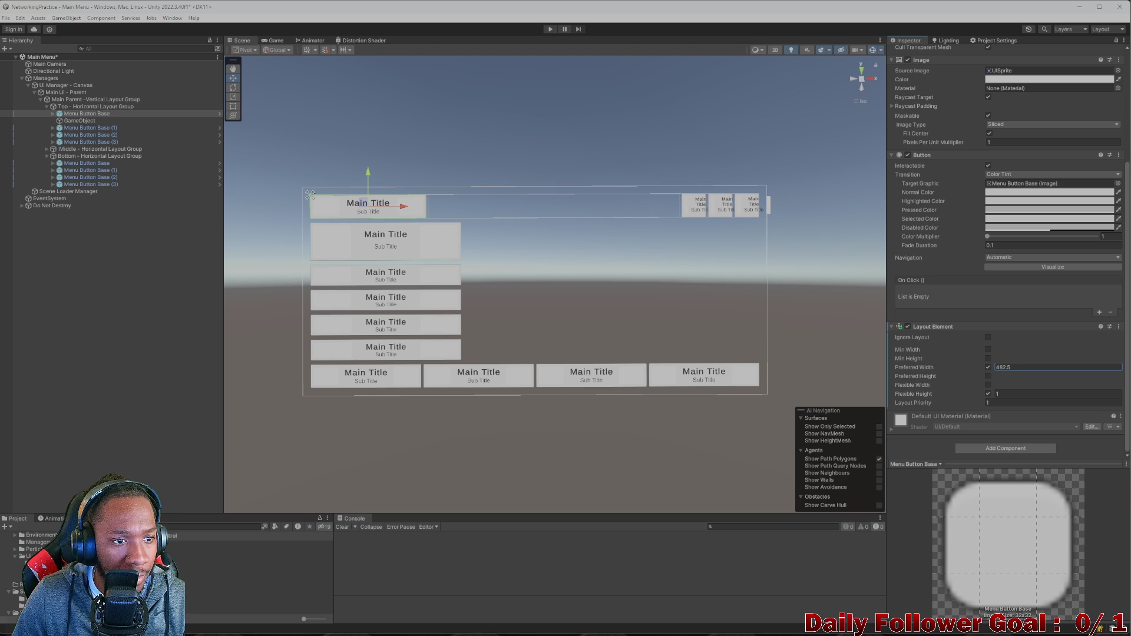
# - Set the spacer's Preferred Width to 700 and preview the layout in the Game view
pyautogui.click(80, 120)
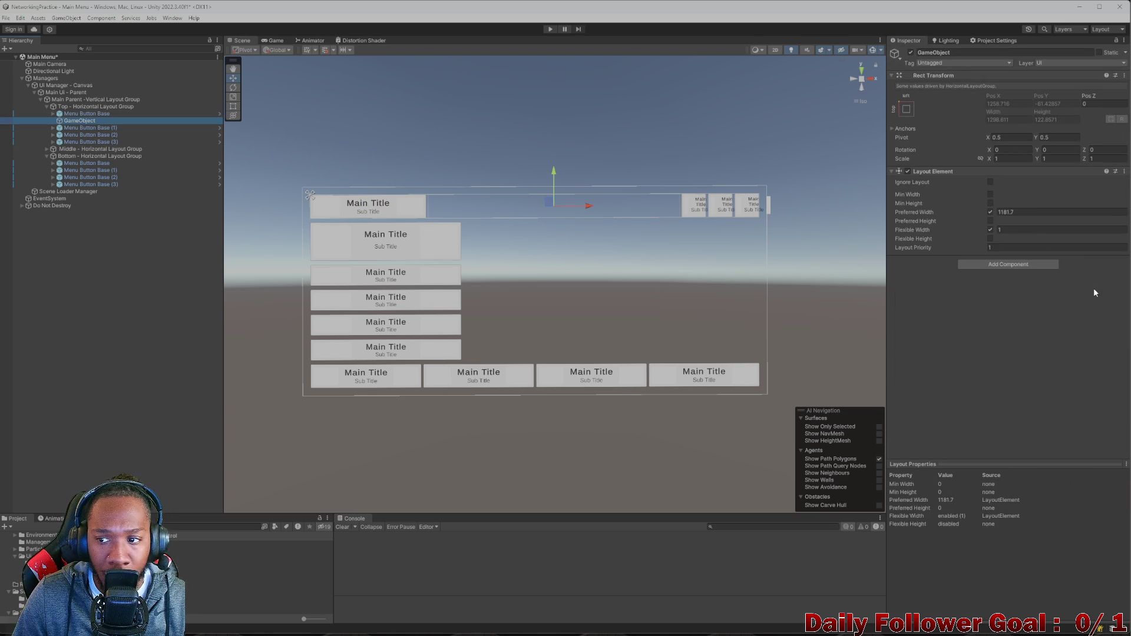
pyautogui.moveTo(995, 212); pyautogui.dragTo(559, 168)
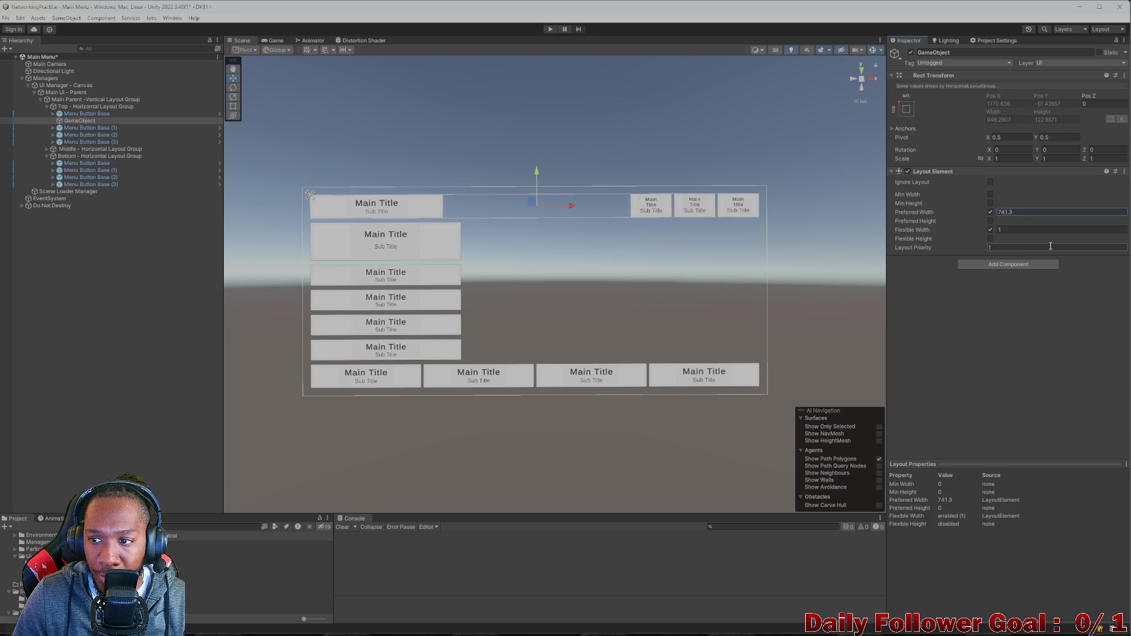
pyautogui.doubleClick(1050, 212)
pyautogui.write('700')
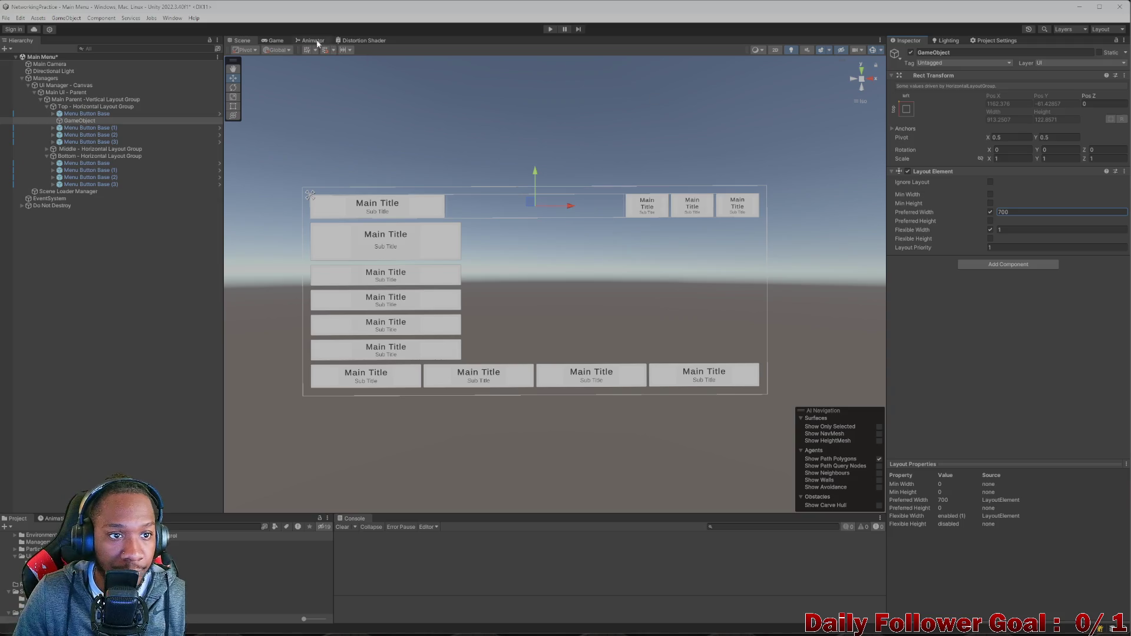
pyautogui.click(275, 40)
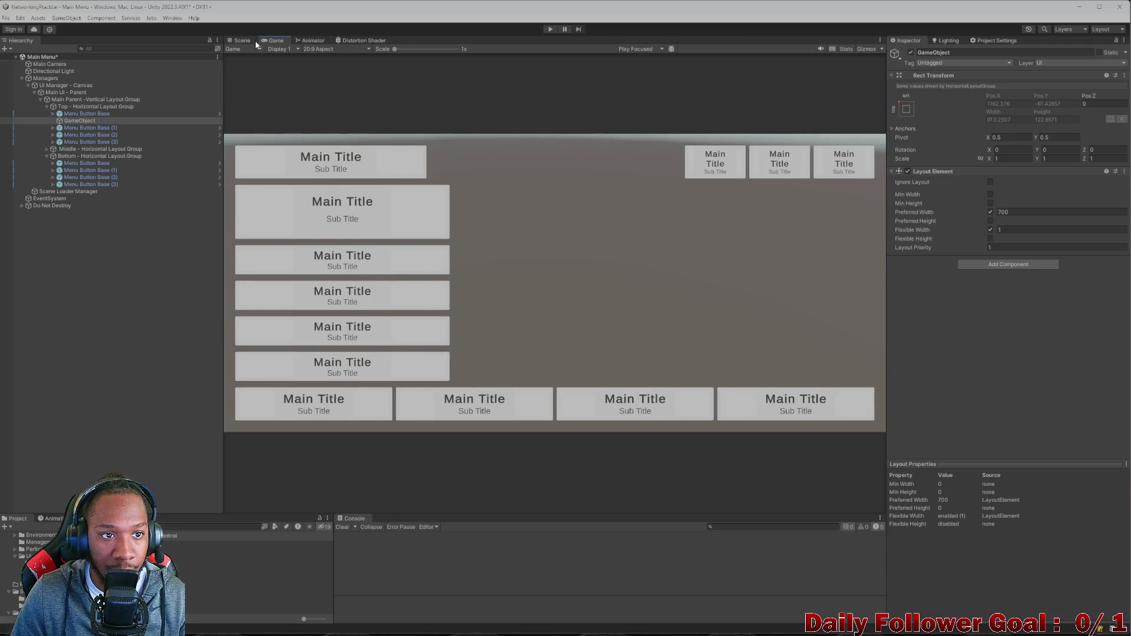
# - Preview the menu layout at 4:3 aspect in the Game view
pyautogui.click(317, 48)
pyautogui.click(323, 140)
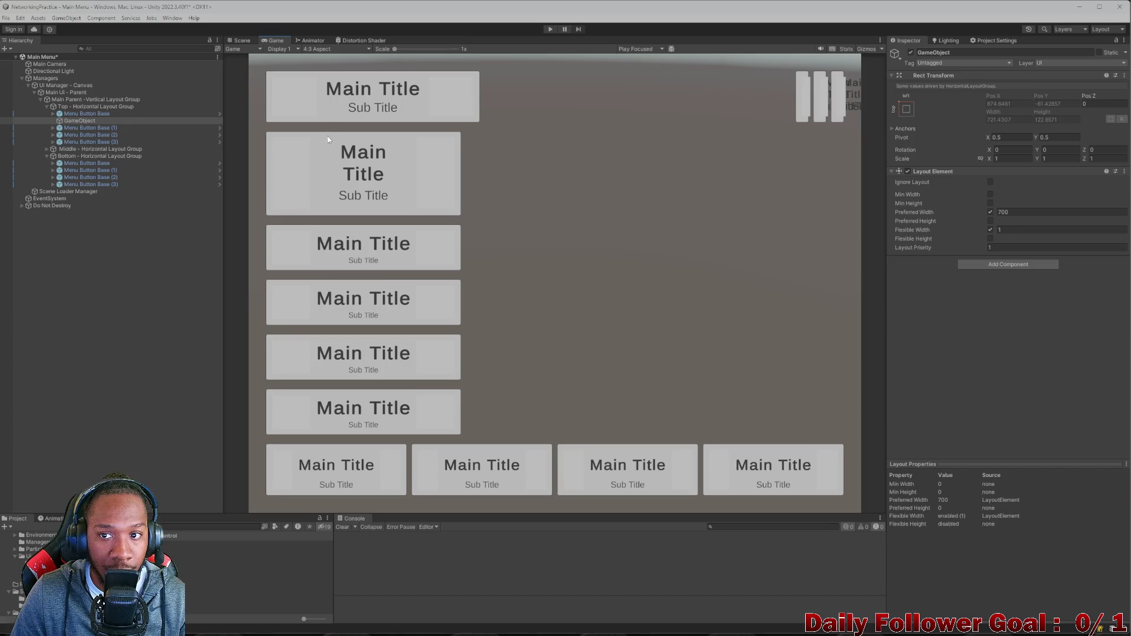
pyautogui.click(311, 40)
pyautogui.click(276, 40)
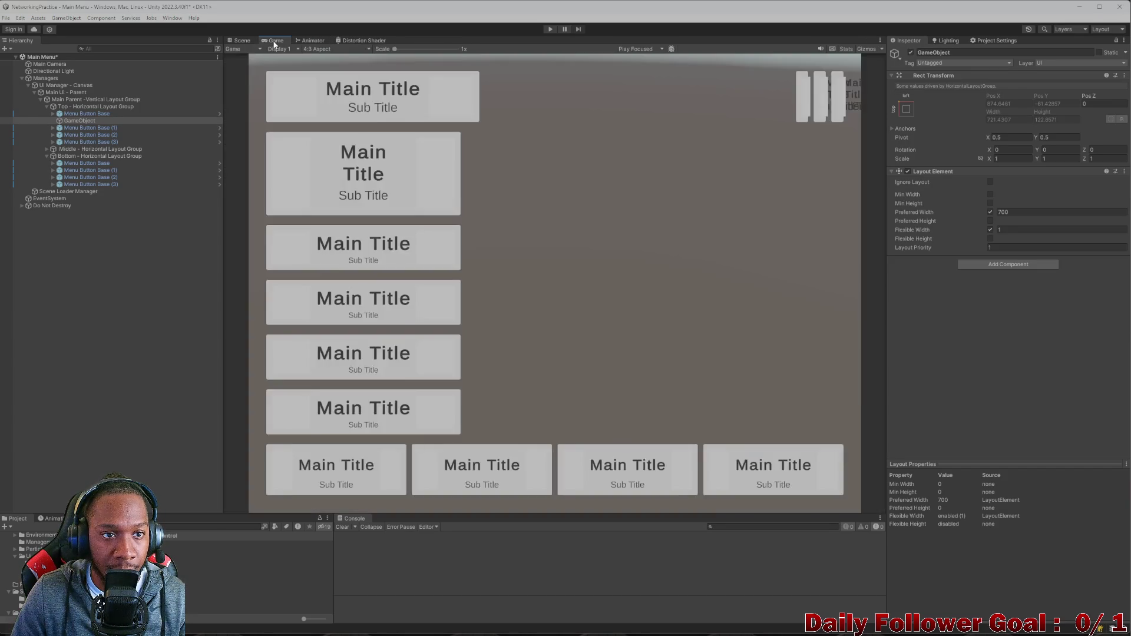
pyautogui.click(241, 40)
pyautogui.click(276, 40)
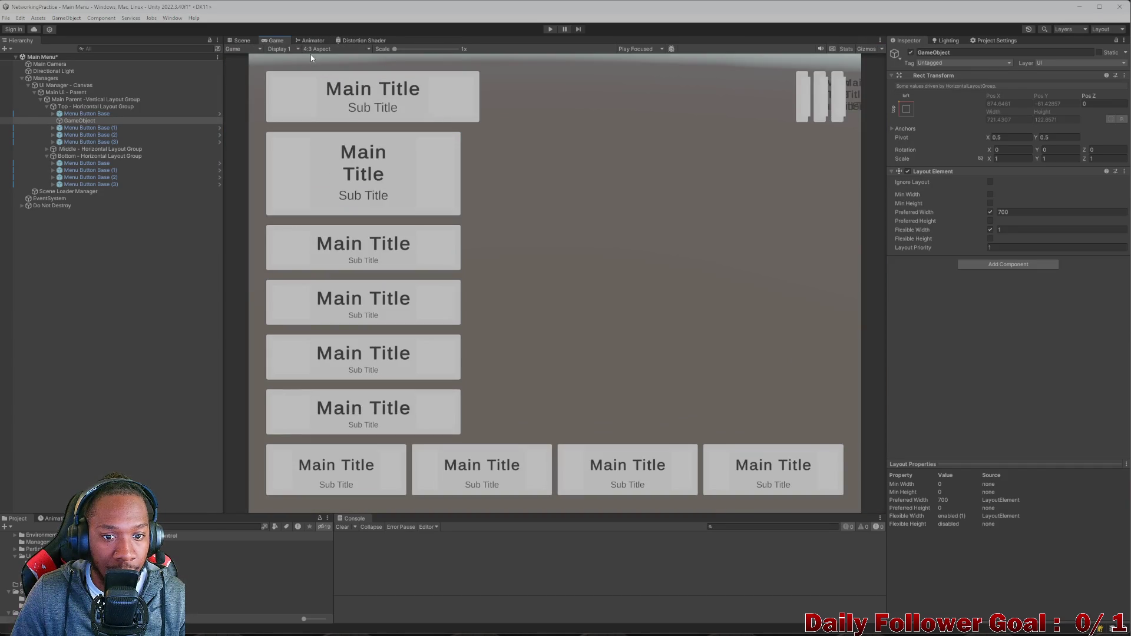
# - Add a custom 3:4 Aspect Ratio preset to the Game view aspect list
pyautogui.click(310, 51)
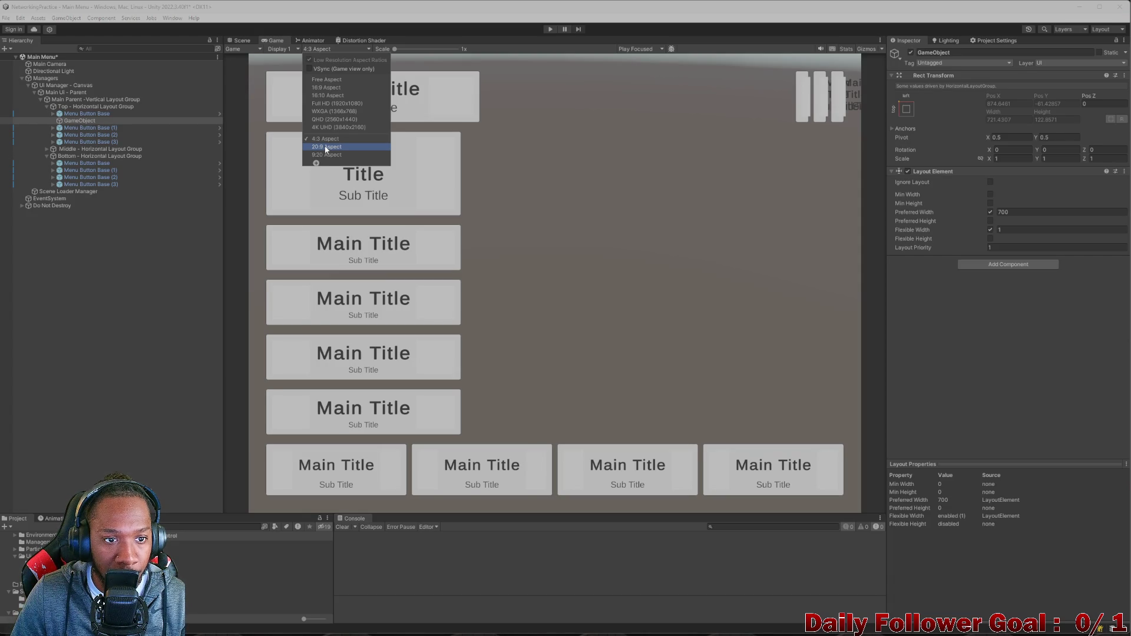
pyautogui.click(316, 163)
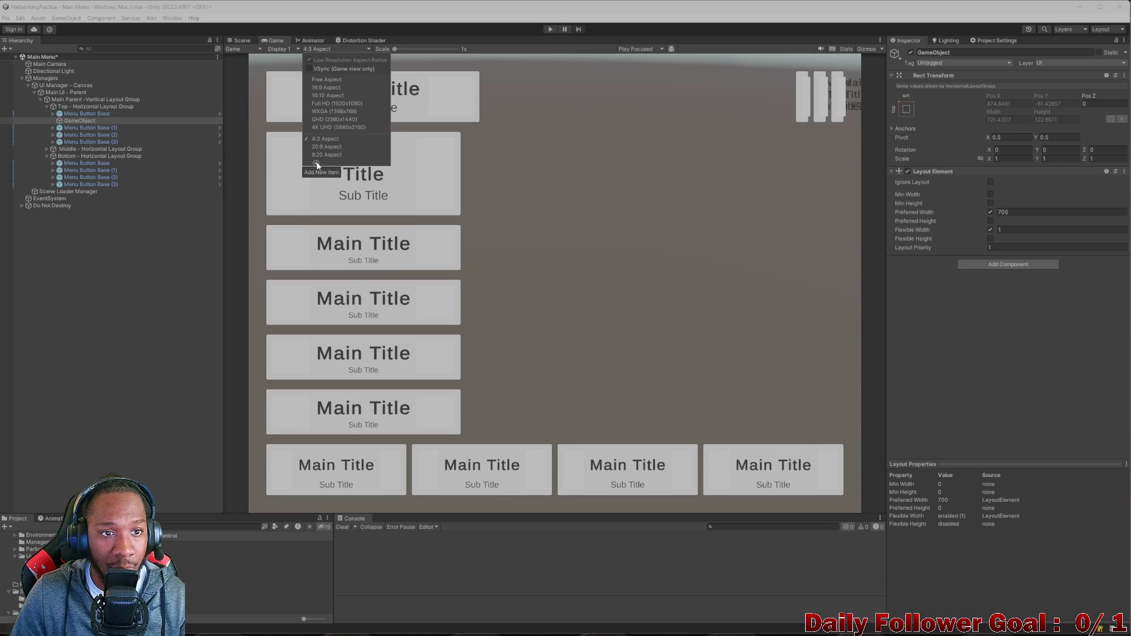
pyautogui.click(380, 183)
pyautogui.click(387, 194)
pyautogui.click(378, 194)
pyautogui.write('3')
pyautogui.click(404, 194)
pyautogui.write('4')
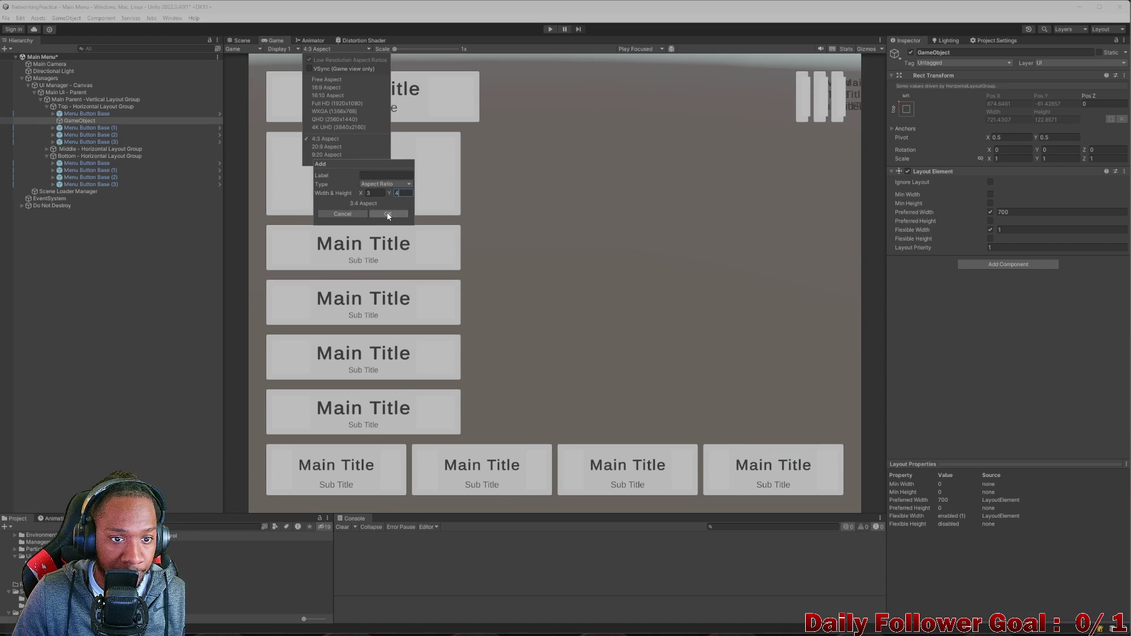
pyautogui.click(387, 215)
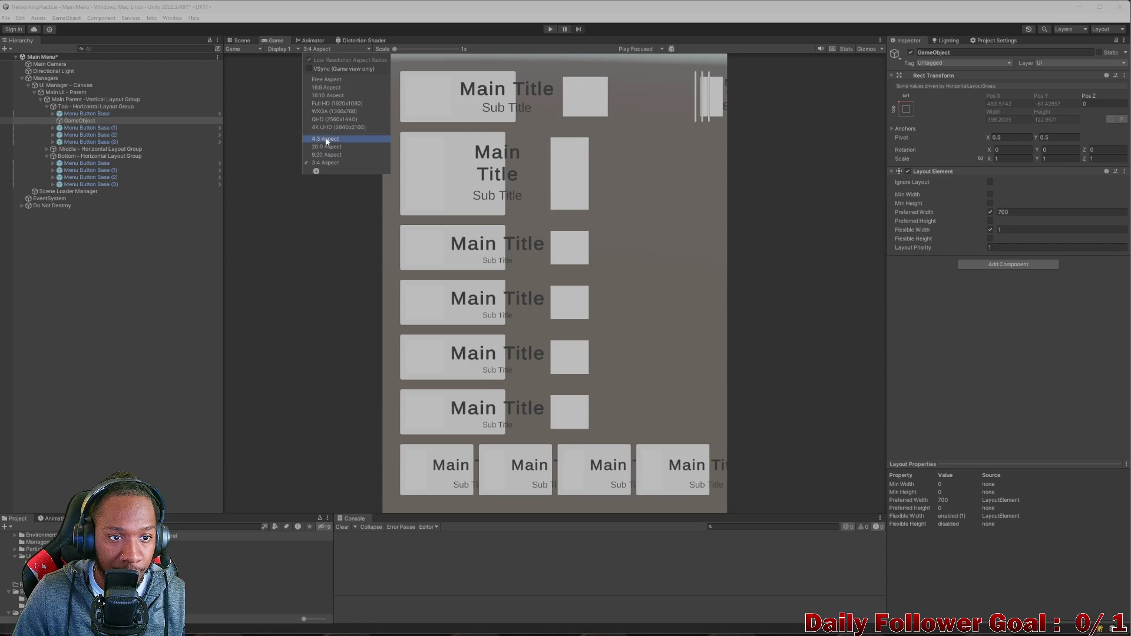
# - Compare the menu at 3:4, 16:9 and 4:3 aspects, ending on 4:3
pyautogui.click(327, 139)
pyautogui.click(324, 49)
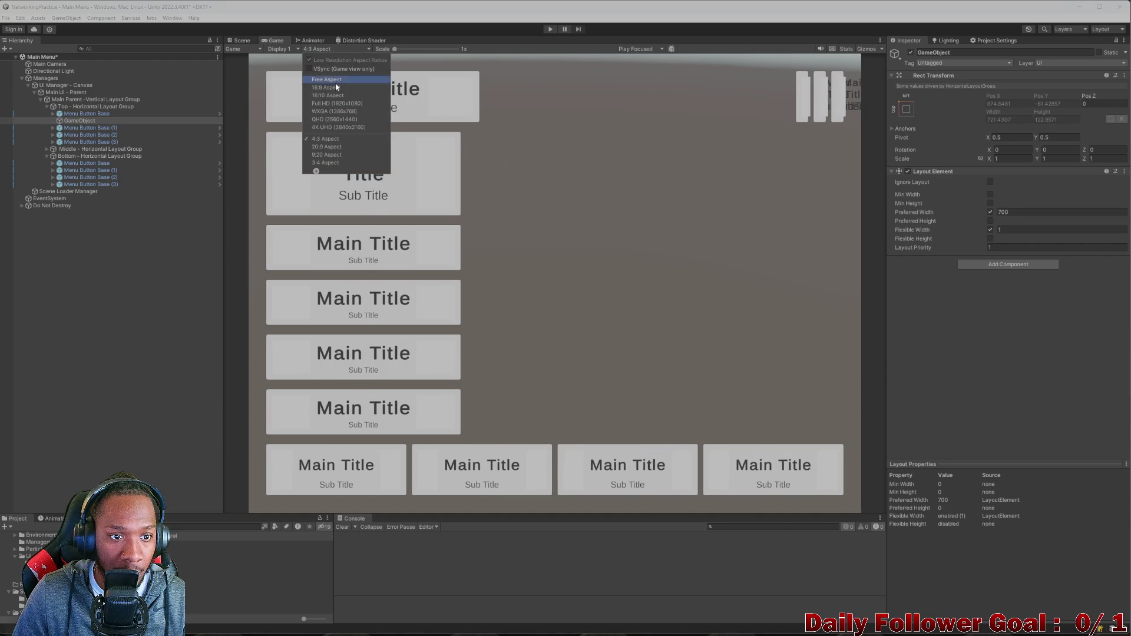
pyautogui.click(327, 164)
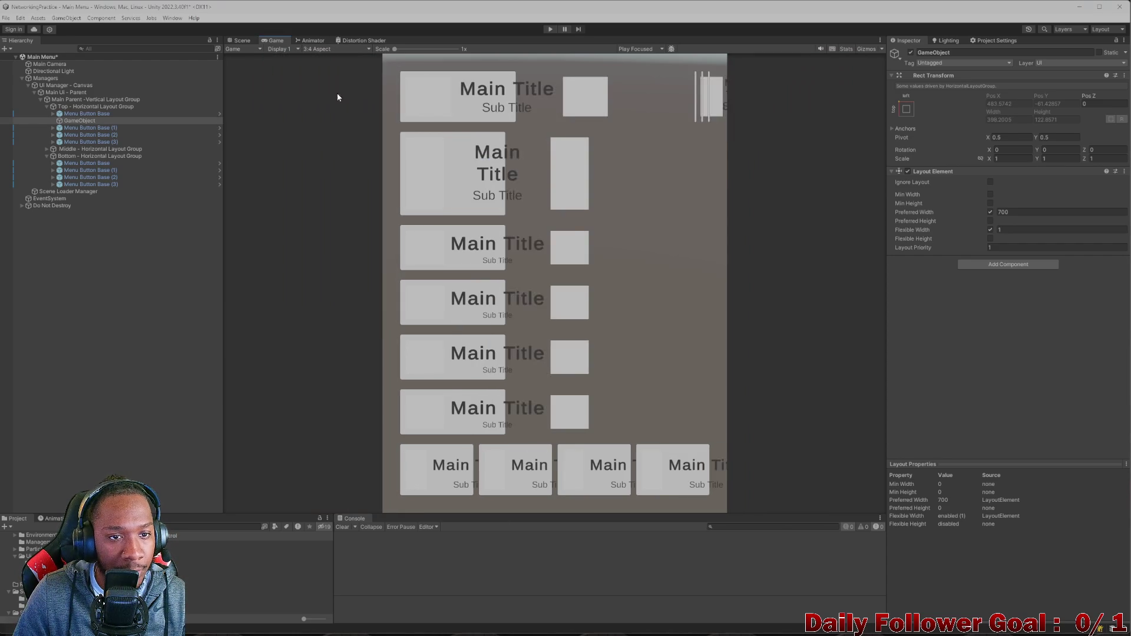
pyautogui.click(339, 51)
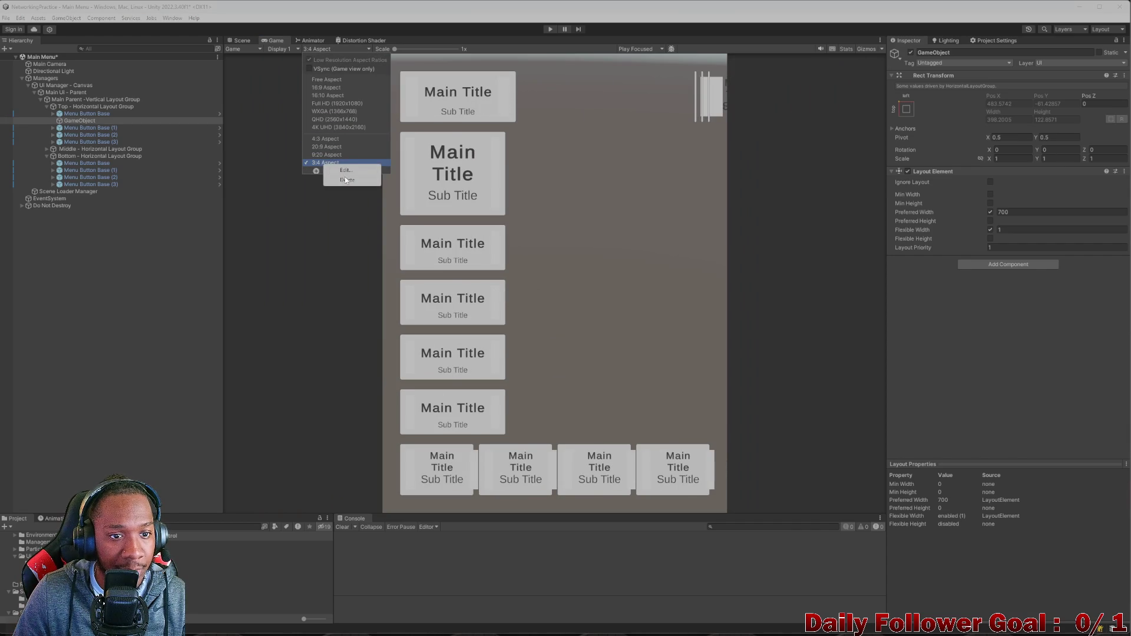
pyautogui.click(320, 140)
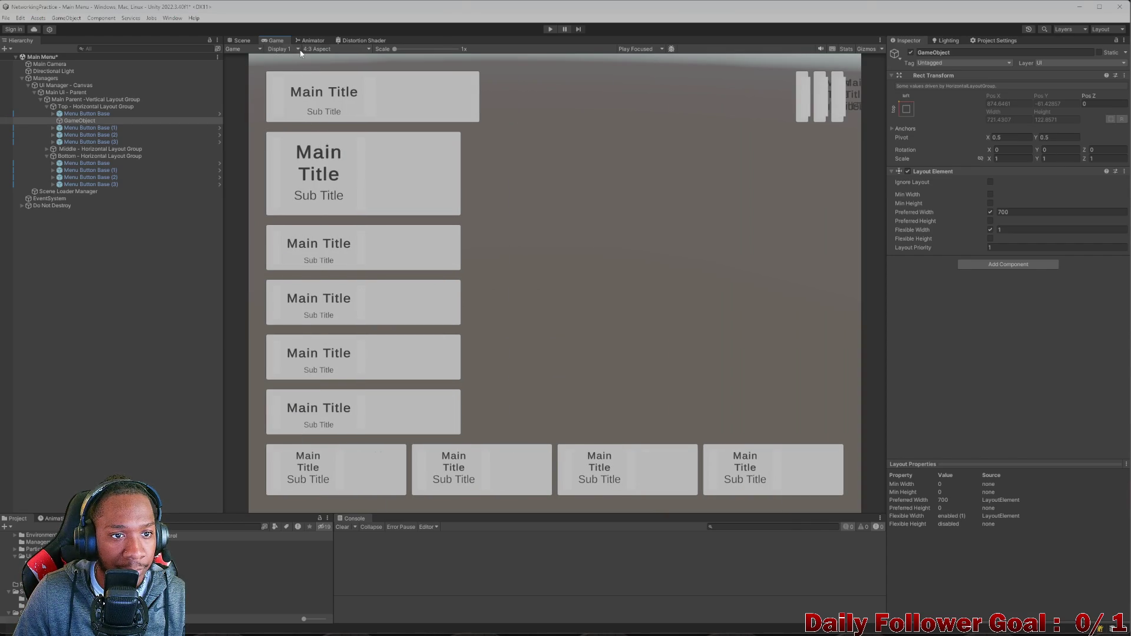
pyautogui.click(319, 49)
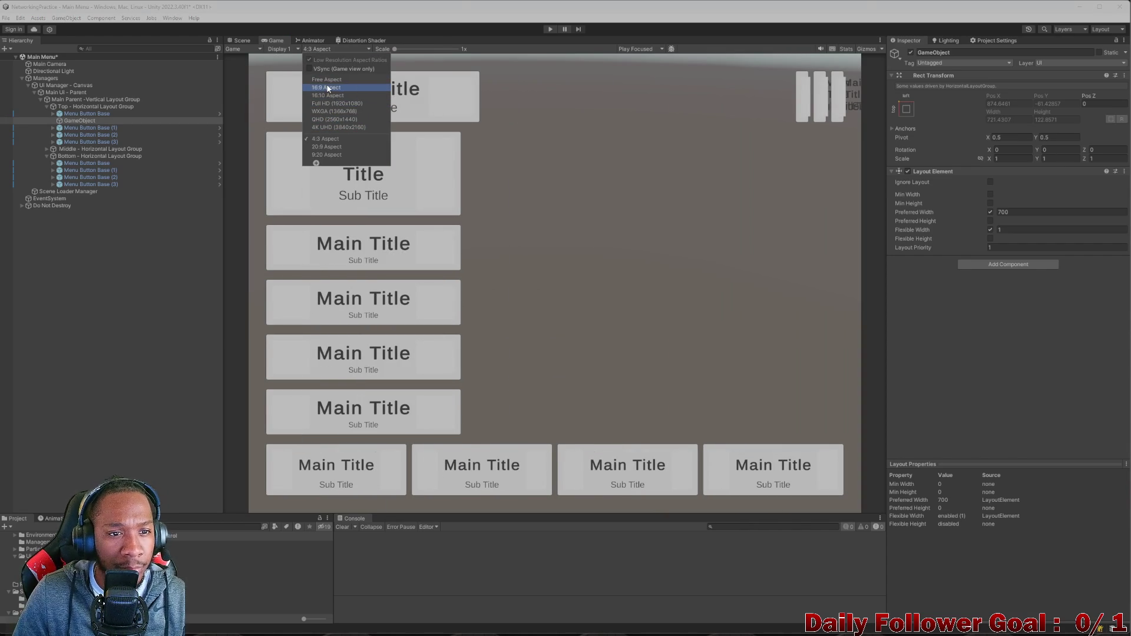
pyautogui.click(328, 88)
pyautogui.click(323, 49)
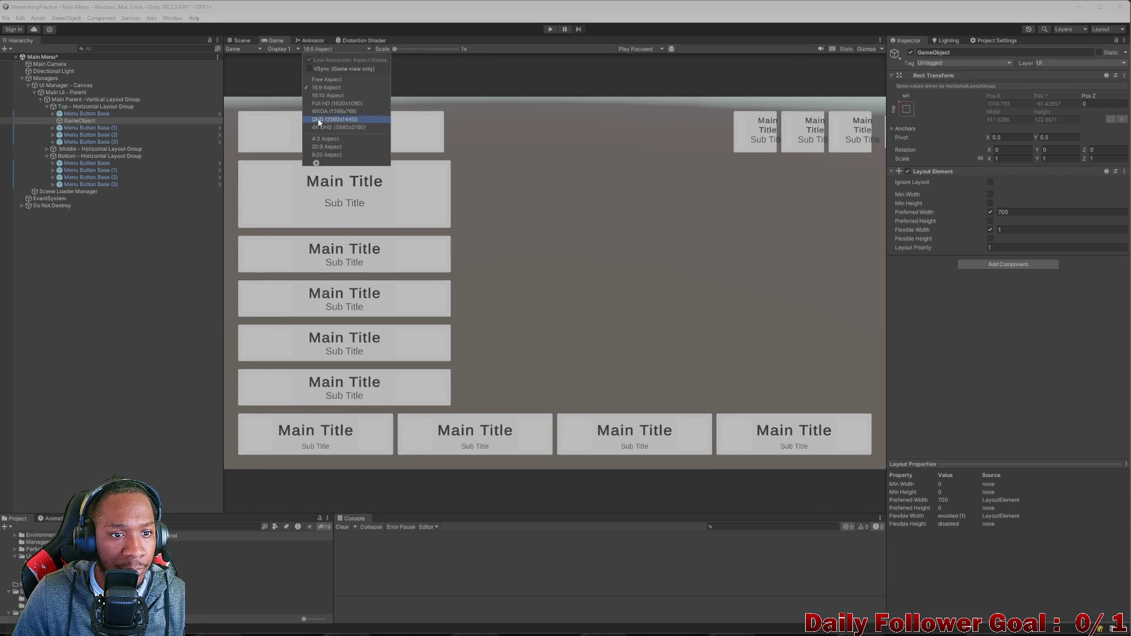
pyautogui.click(322, 139)
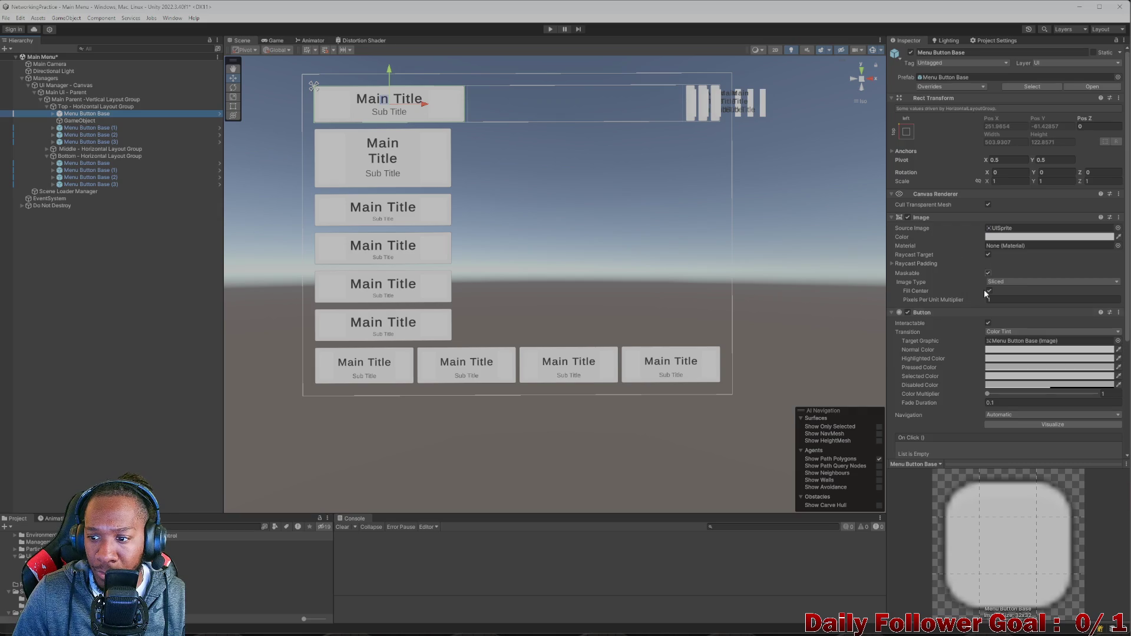
# - Narrow the top-left button's Preferred Width and reduce the spacer's to 109.7
pyautogui.scroll(-5, 981, 357)
pyautogui.moveTo(996, 381)
pyautogui.mouseDown()
pyautogui.moveTo(837, 353)
pyautogui.moveTo(818, 338)
pyautogui.mouseUp()
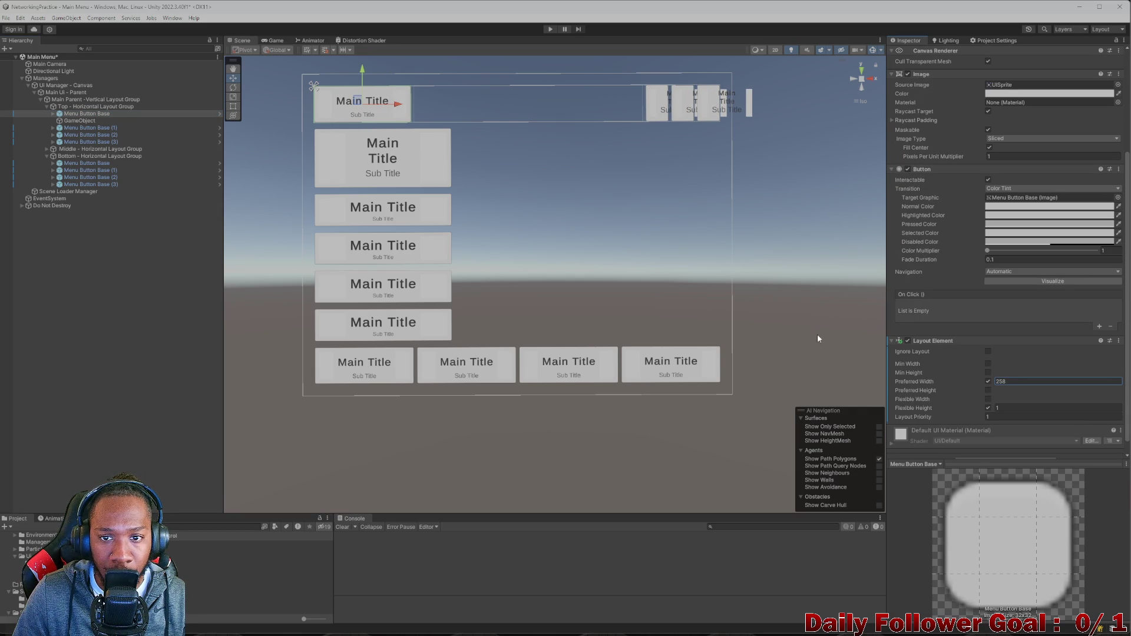
pyautogui.click(76, 120)
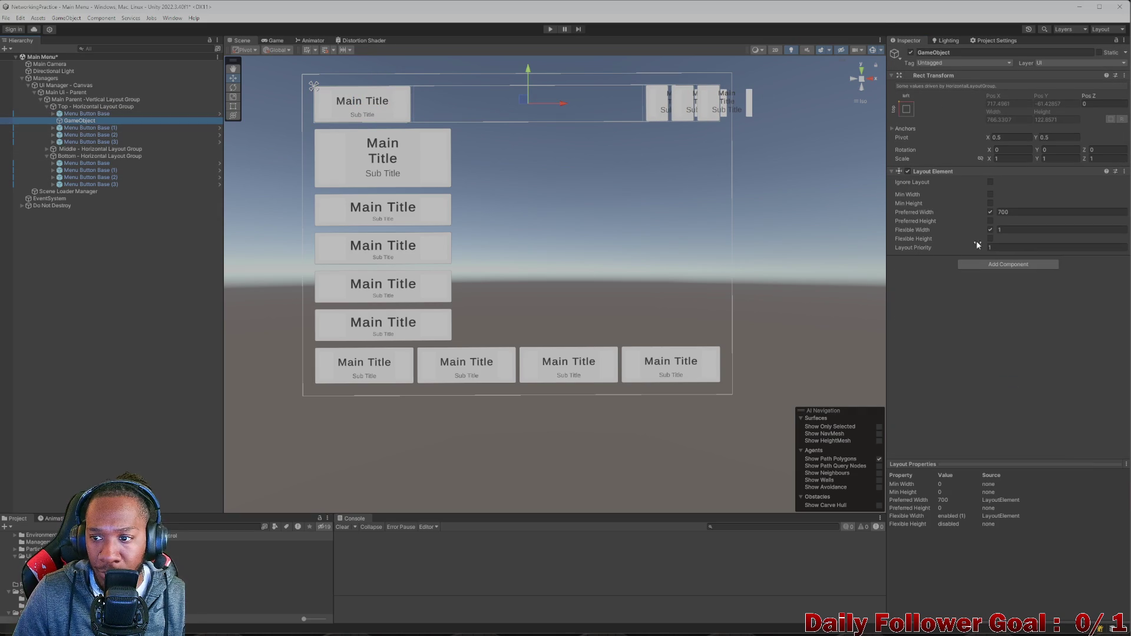
pyautogui.moveTo(995, 214); pyautogui.dragTo(597, 204)
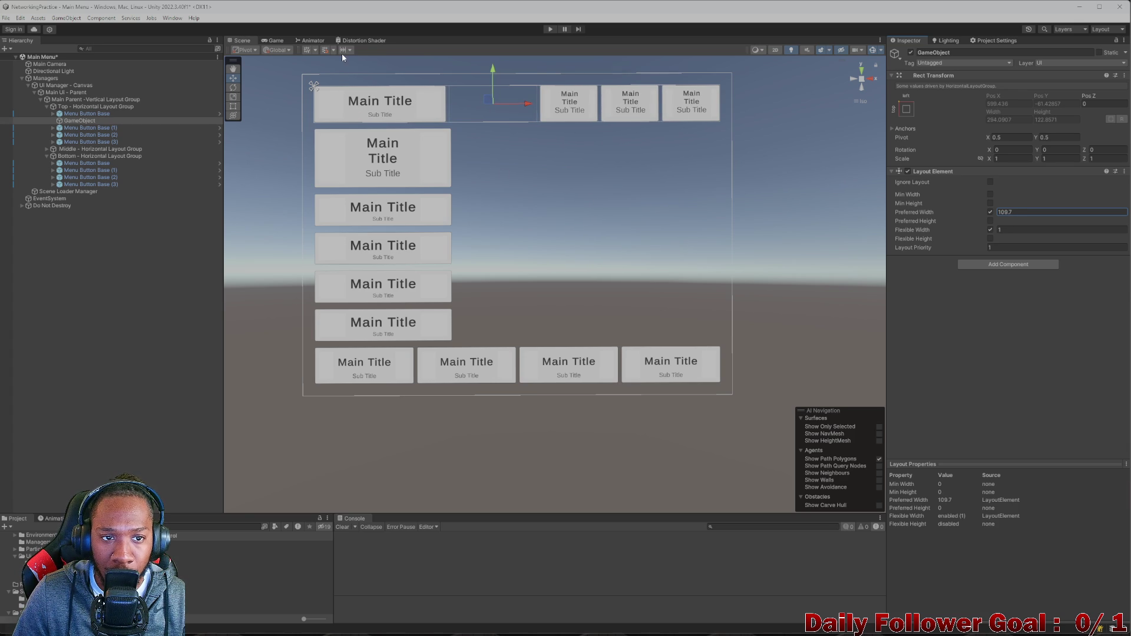
# - Preview the menu in the Game view at 20:9 and 4:3, ending on 20:9
pyautogui.click(276, 41)
pyautogui.click(316, 49)
pyautogui.click(316, 148)
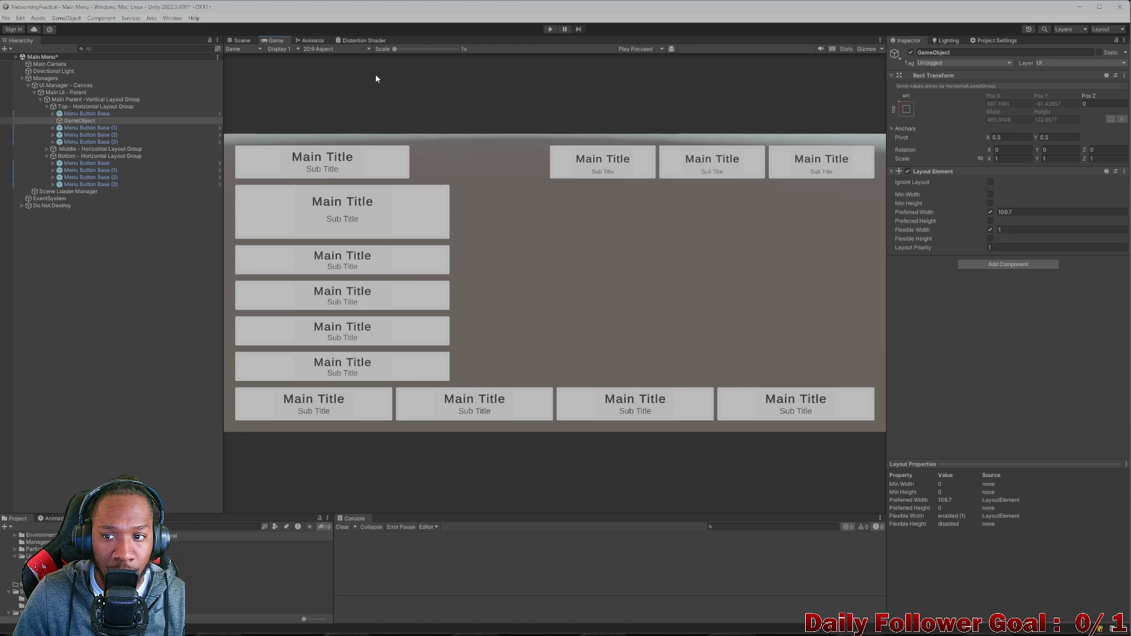
pyautogui.click(341, 49)
pyautogui.click(334, 138)
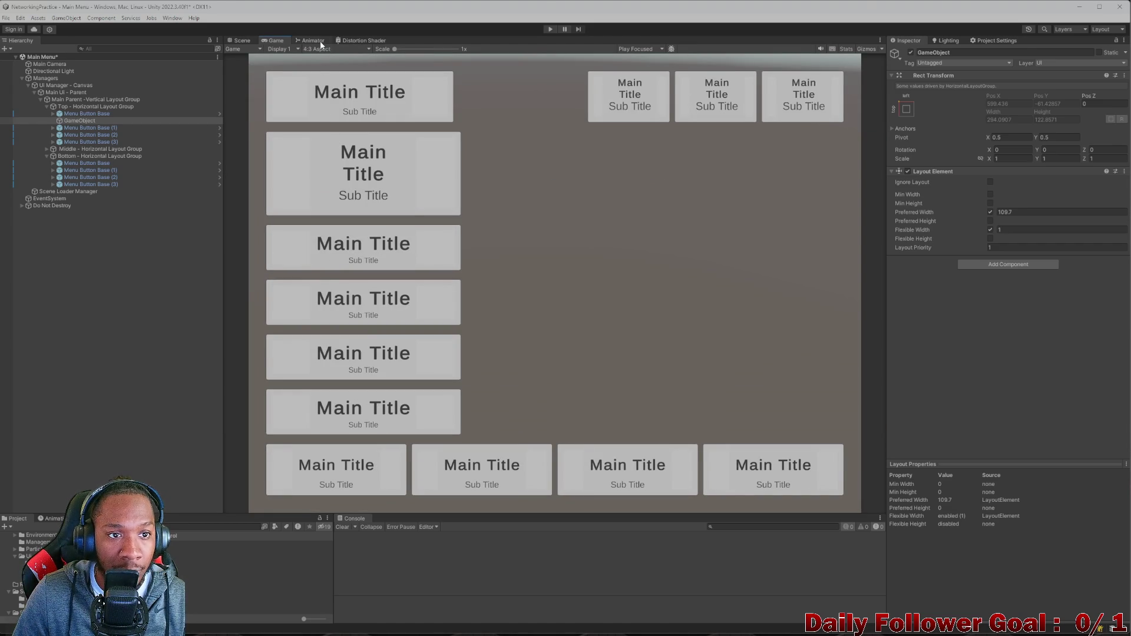
pyautogui.click(323, 49)
pyautogui.click(330, 148)
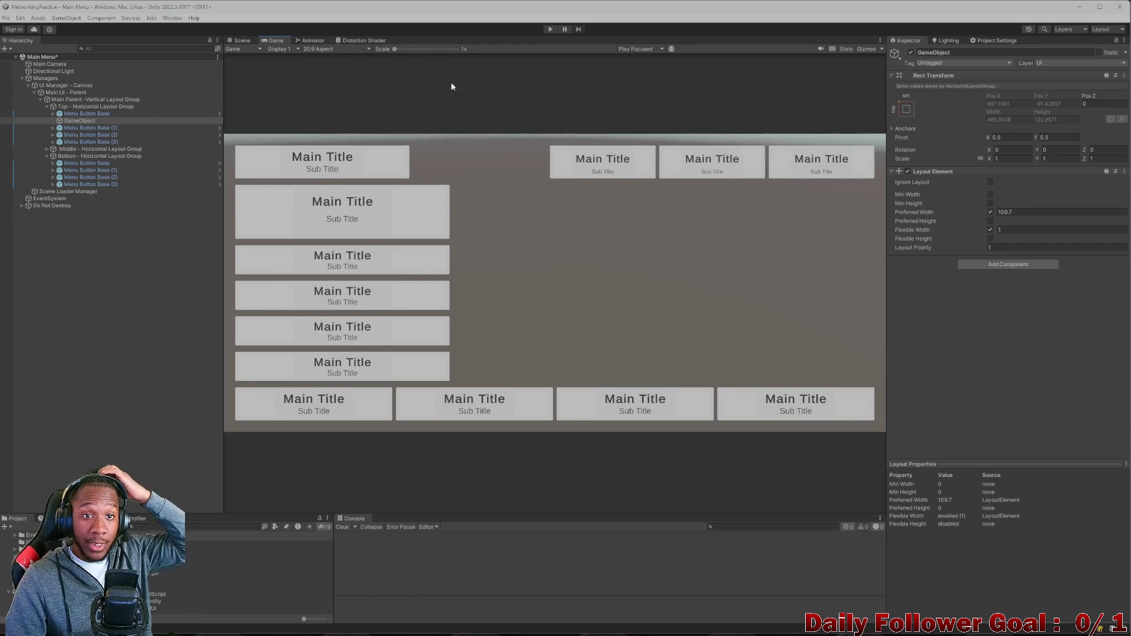
pyautogui.click(233, 40)
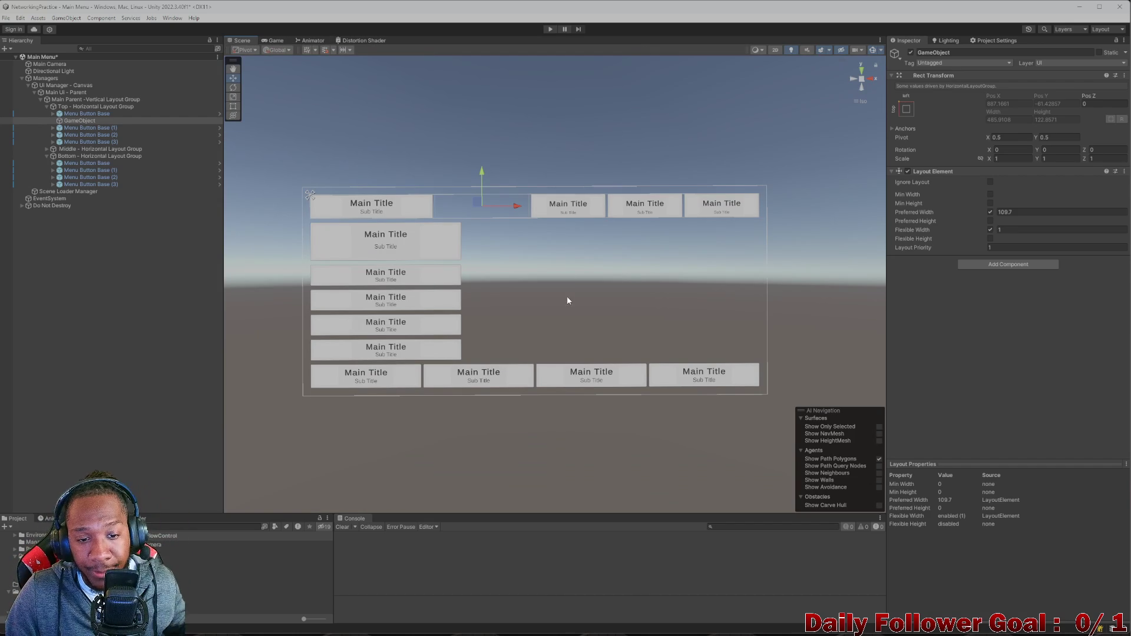
pyautogui.click(277, 41)
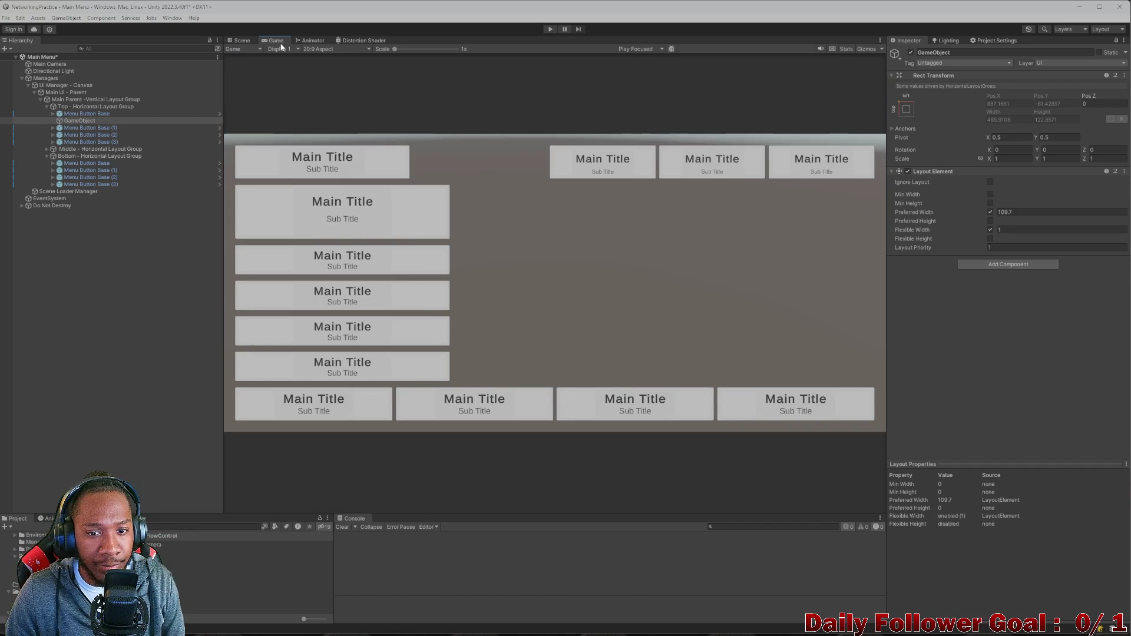
# - Select the Middle panel in the middle row and enable its Preferred Width and Flexible Height
pyautogui.click(46, 106)
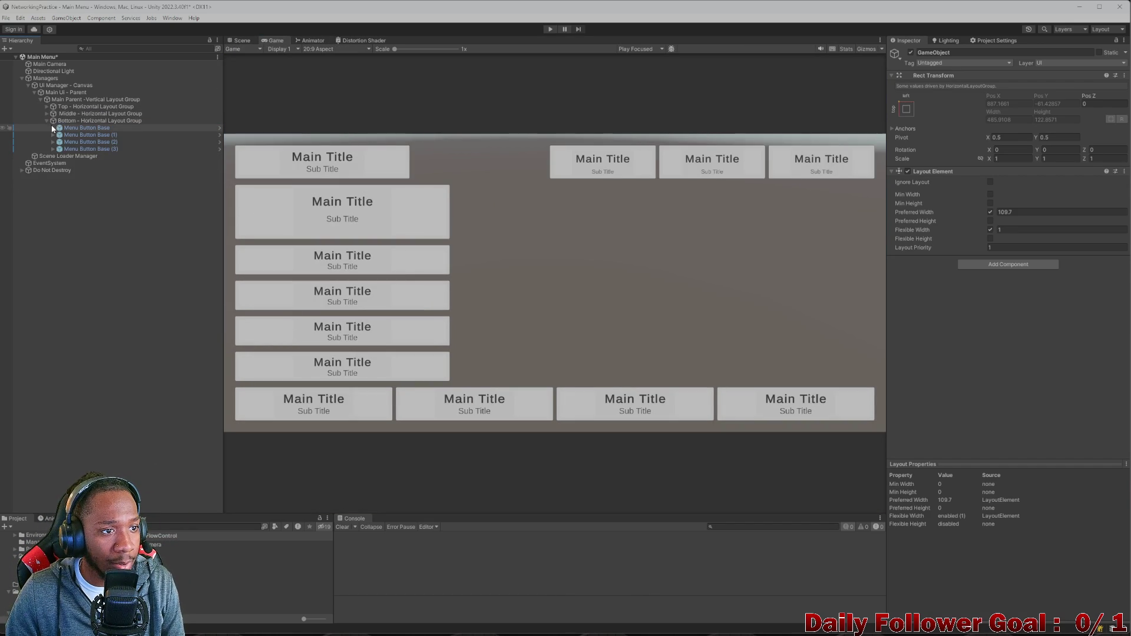
pyautogui.click(46, 120)
pyautogui.click(46, 113)
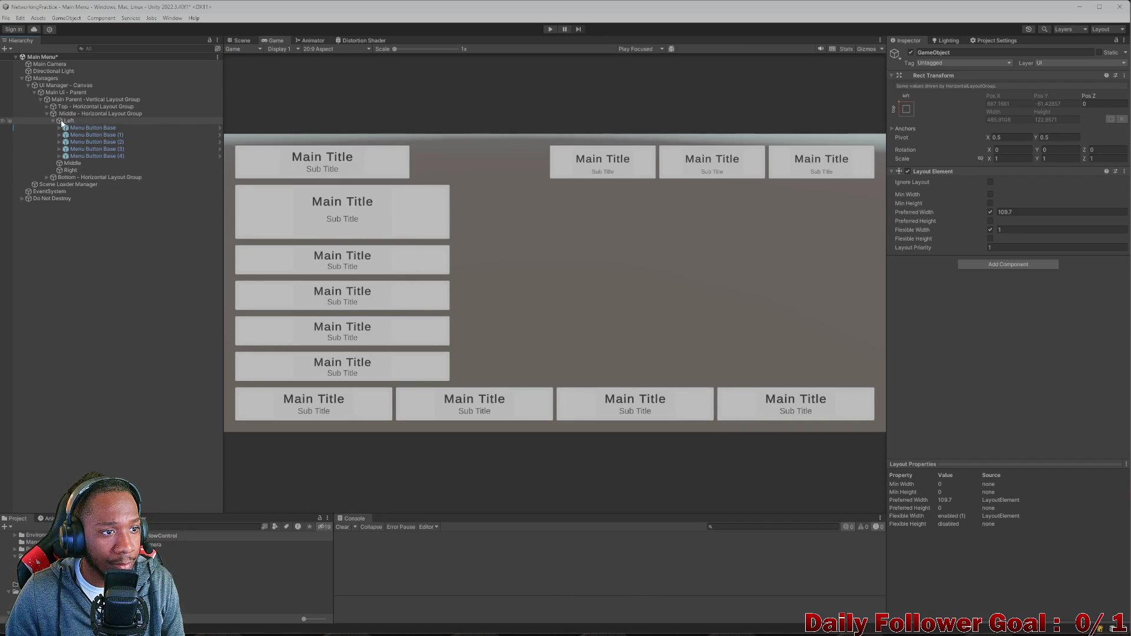
pyautogui.click(68, 128)
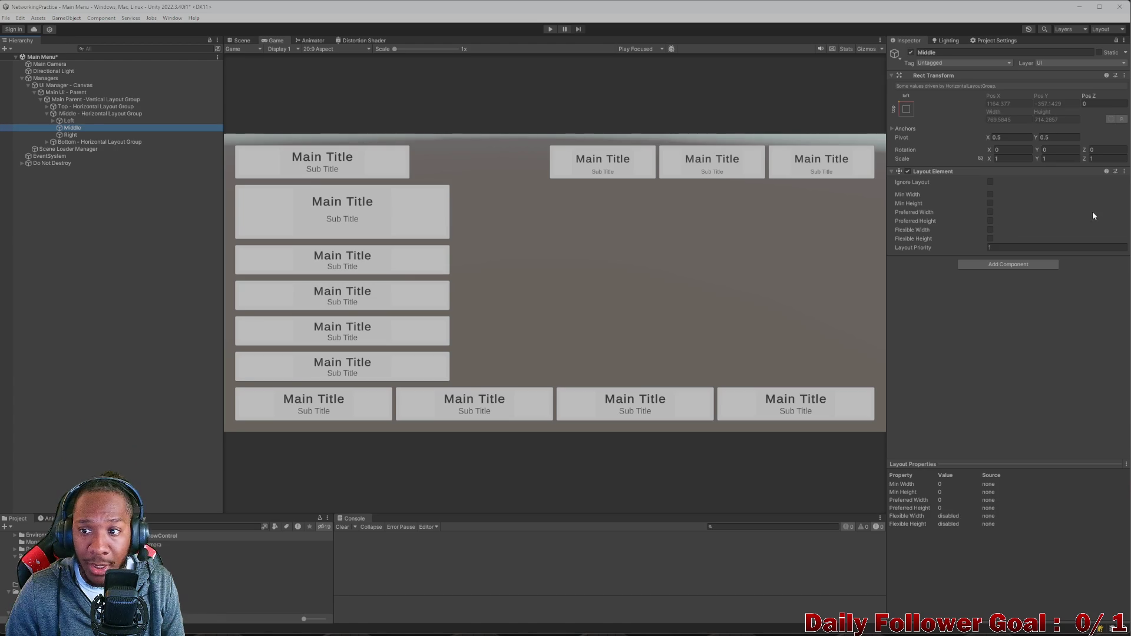
pyautogui.click(991, 213)
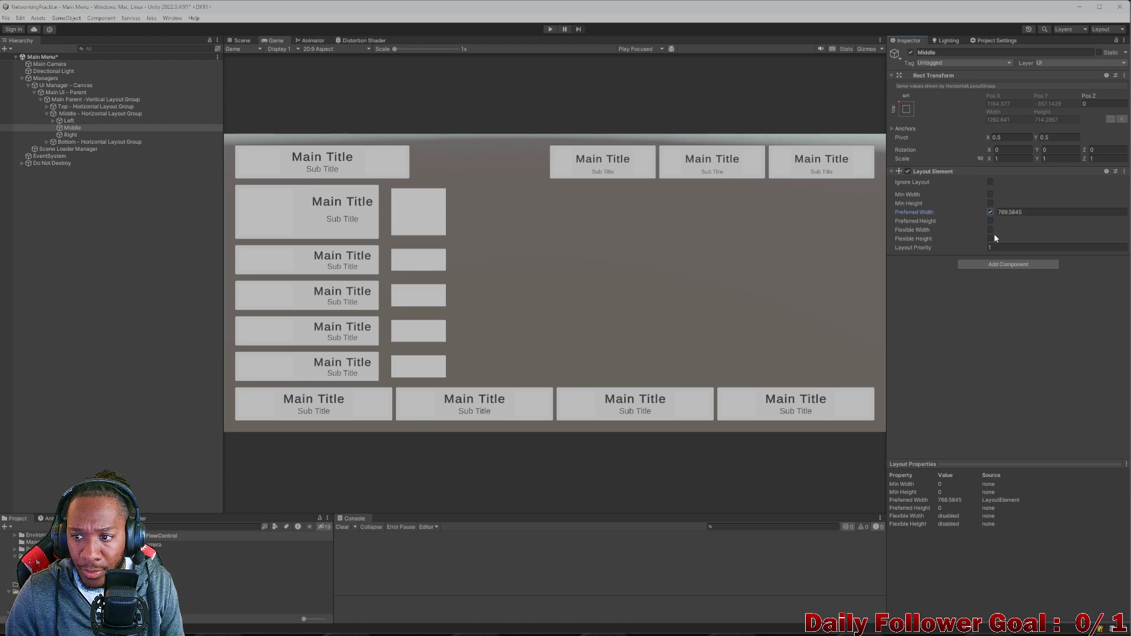
pyautogui.click(990, 238)
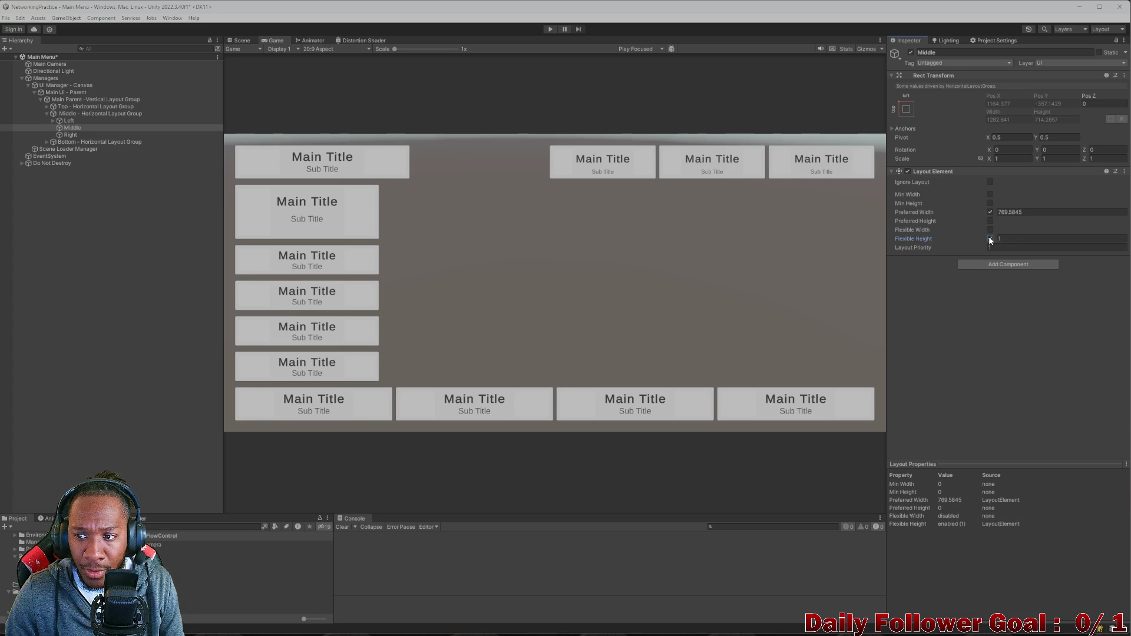
# - Drag the Middle panel's Preferred Width down to 420.5 and compare with the Main Menu REF.png mockup
pyautogui.click(241, 41)
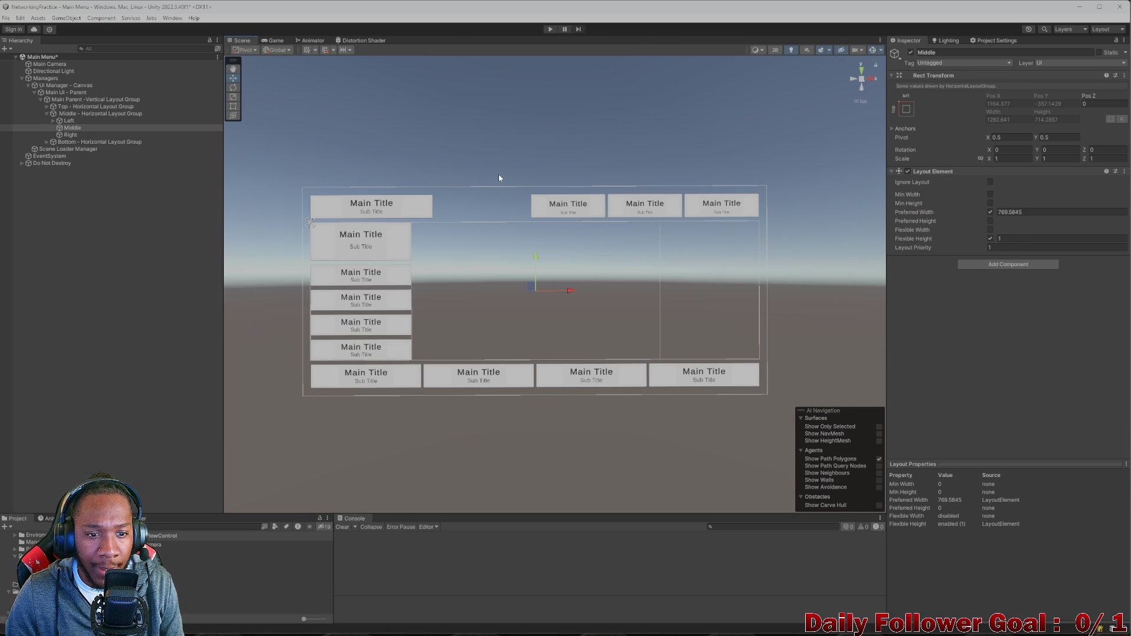
pyautogui.moveTo(996, 210)
pyautogui.mouseDown()
pyautogui.moveTo(803, 189)
pyautogui.moveTo(292, 215)
pyautogui.mouseUp()
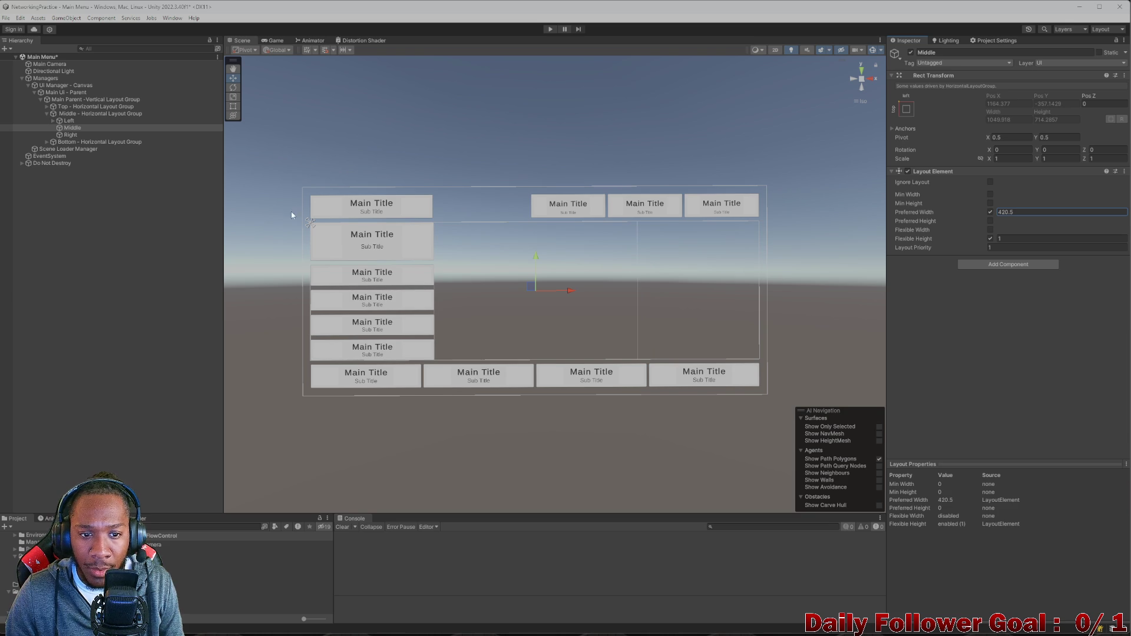
pyautogui.click(275, 40)
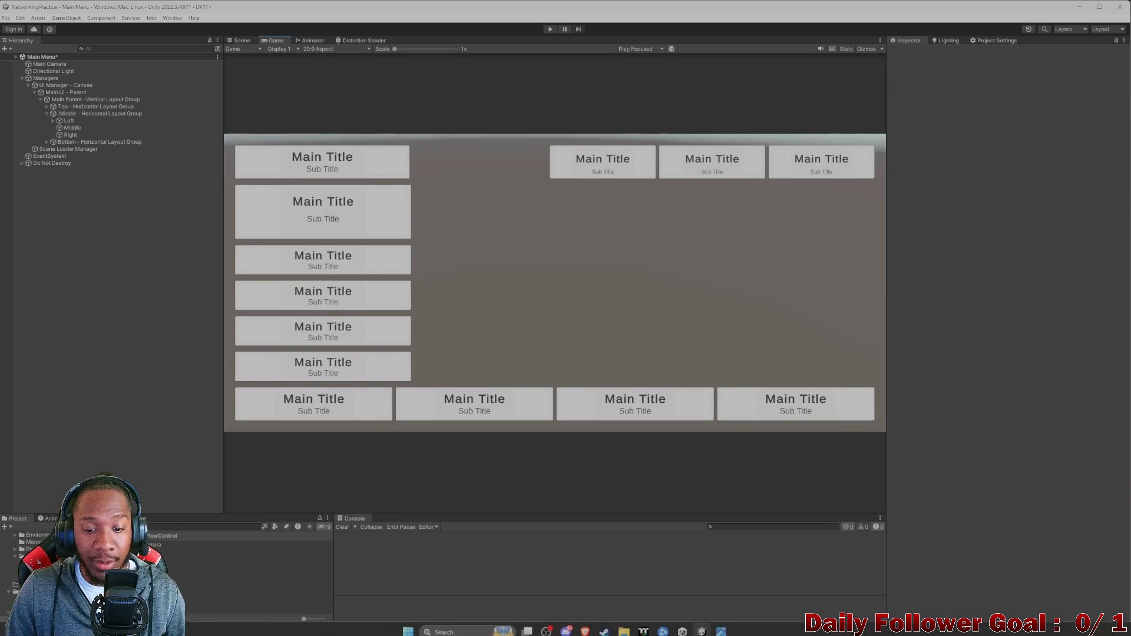
pyautogui.click(720, 626)
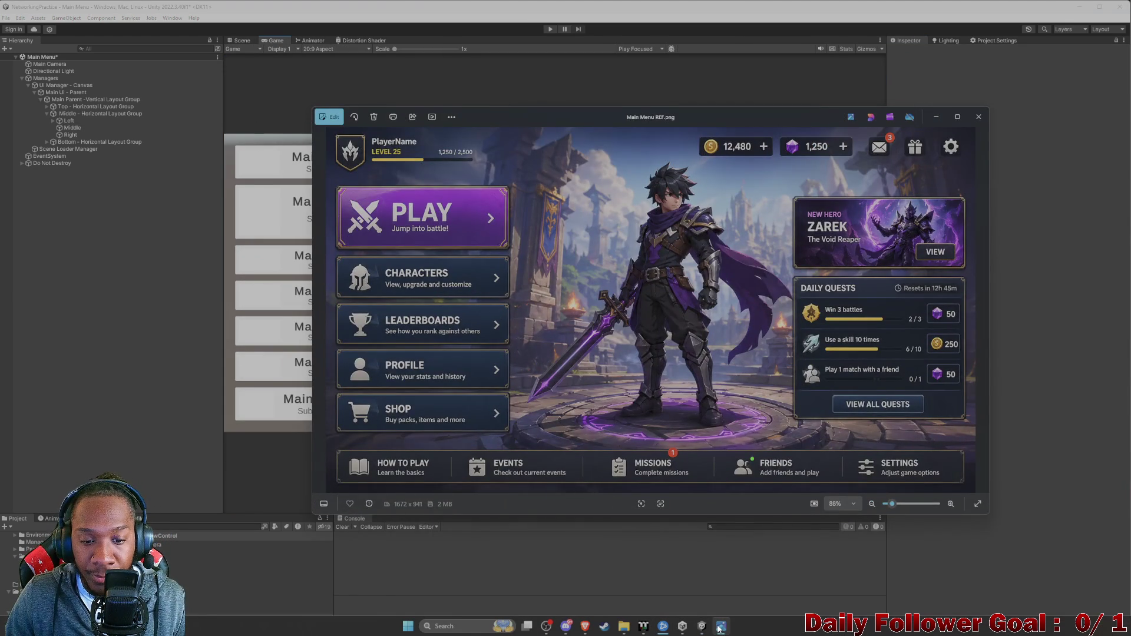
pyautogui.click(720, 627)
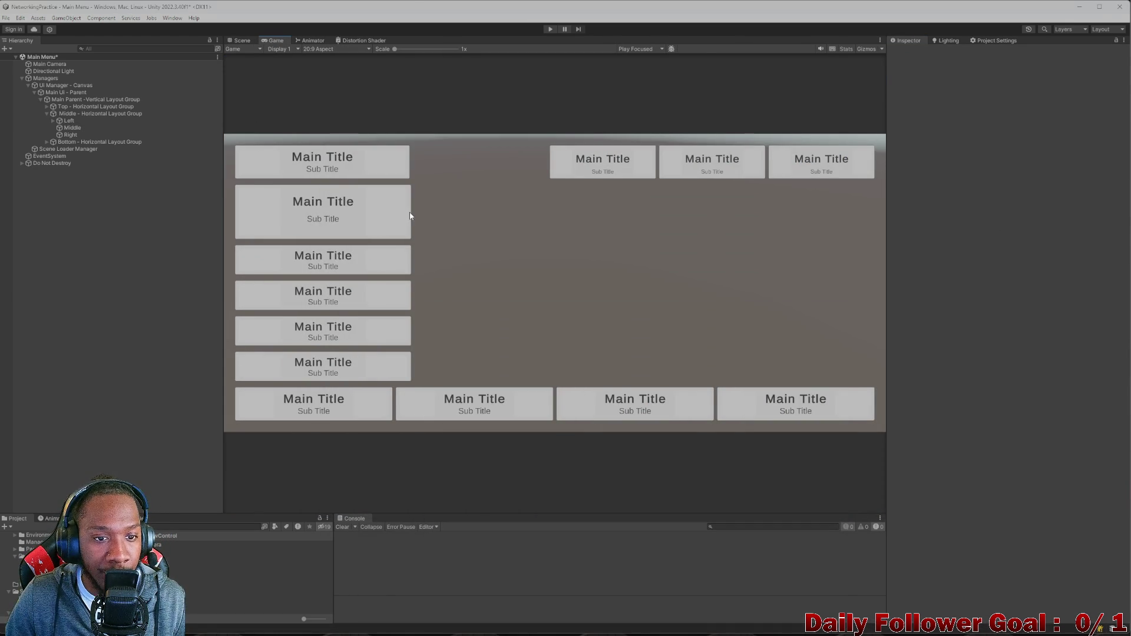